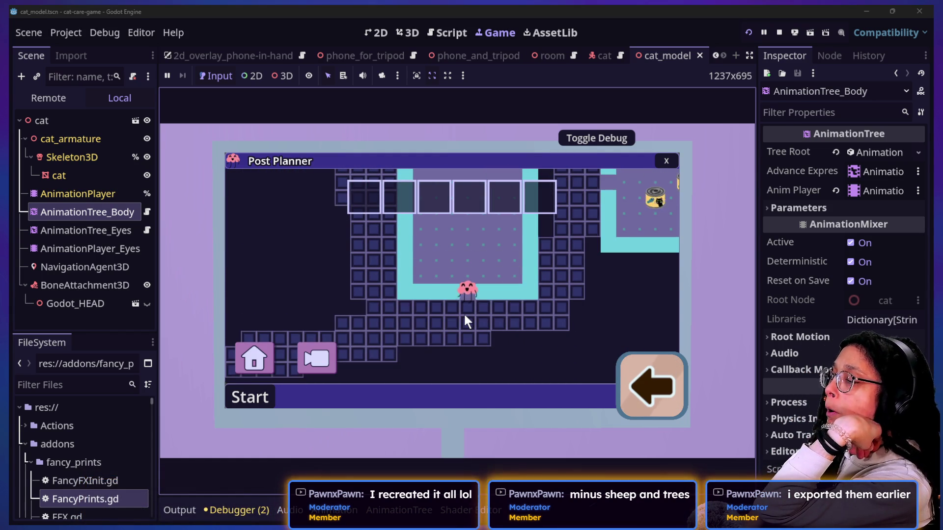
Step: Close the in-game Post Planner window, stop the running game and return to the script editor
click(666, 161)
click(779, 33)
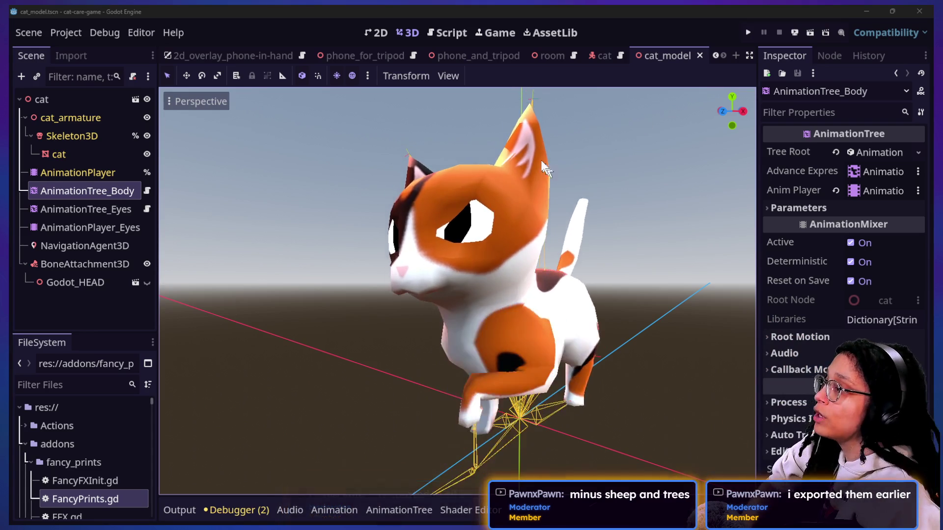
click(435, 33)
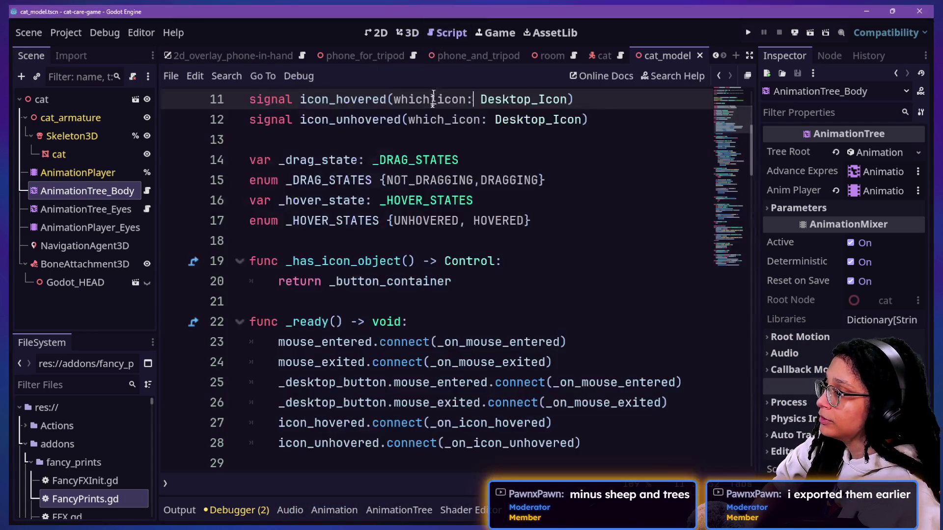
Step: Open Globals.gd through the quick-open search for 'globals'
key(ctrl+alt+o)
text(globals)
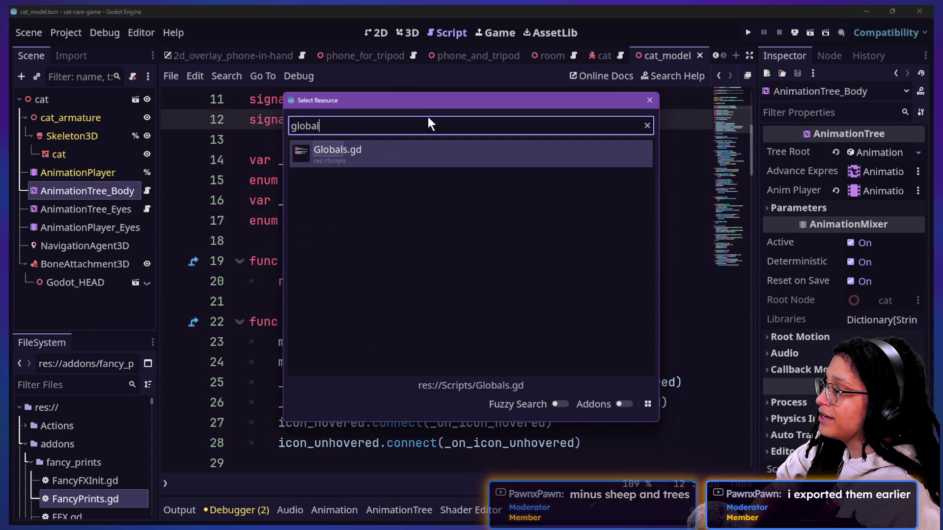
key(Return)
mouse_move(422, 363)
mouse_down()
mouse_move(343, 99)
mouse_move(362, 157)
mouse_move(337, 99)
mouse_move(345, 145)
mouse_move(316, 178)
mouse_move(421, 370)
mouse_move(242, 159)
mouse_up()
click(317, 140)
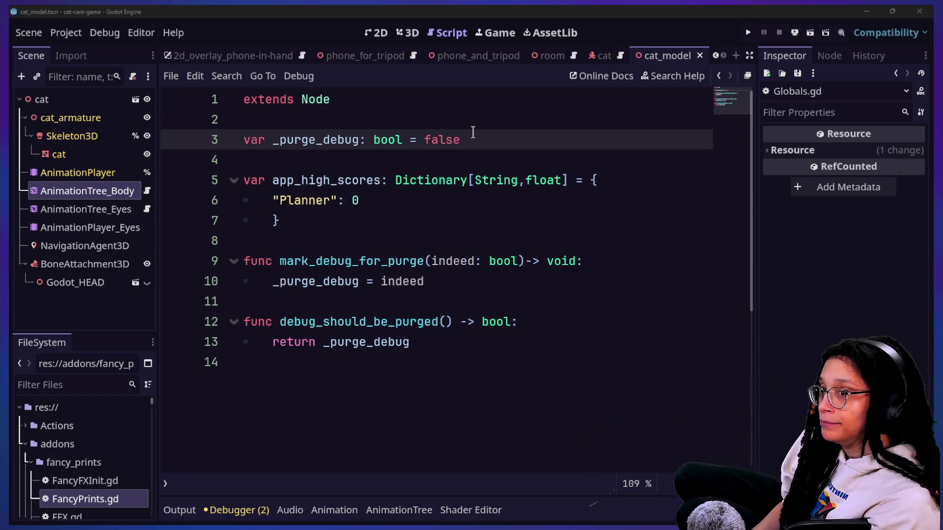
Step: Select the Planner entry's 0 value, then the float value type of app_high_scores
click(459, 146)
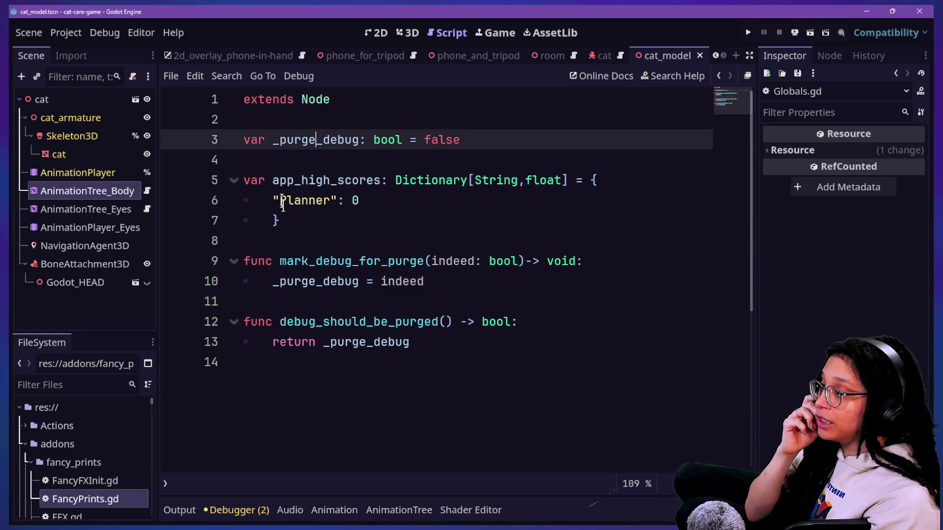
click(357, 200)
mouse_move(362, 200)
mouse_down()
mouse_move(263, 201)
mouse_move(301, 200)
mouse_up()
click(408, 200)
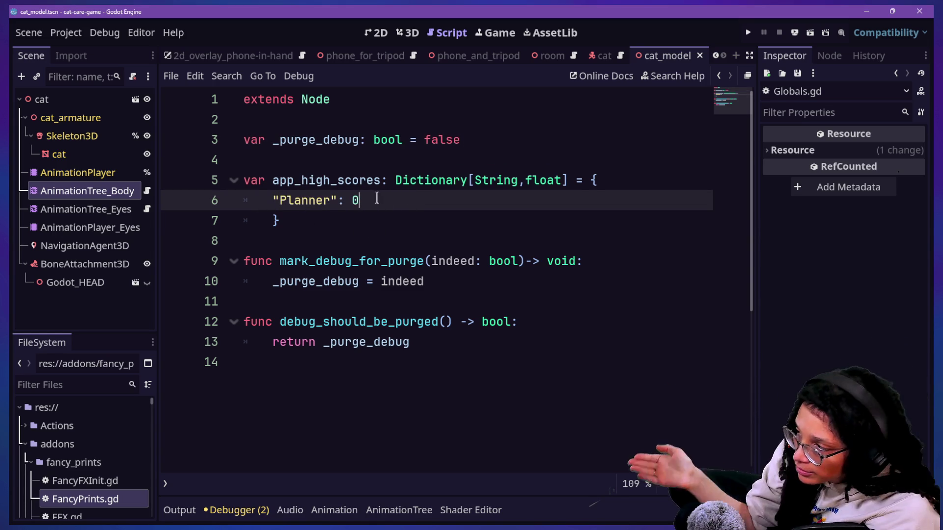
double_click(353, 199)
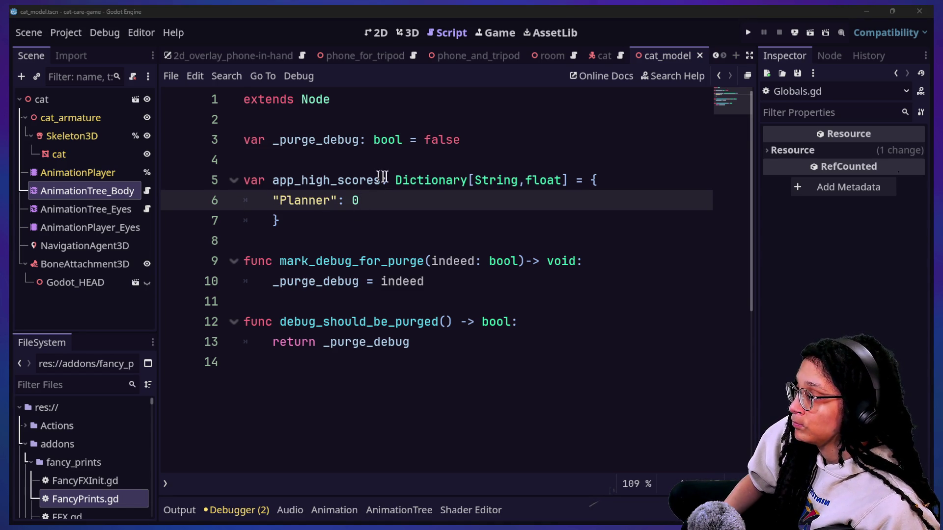
drag(532, 180, 561, 181)
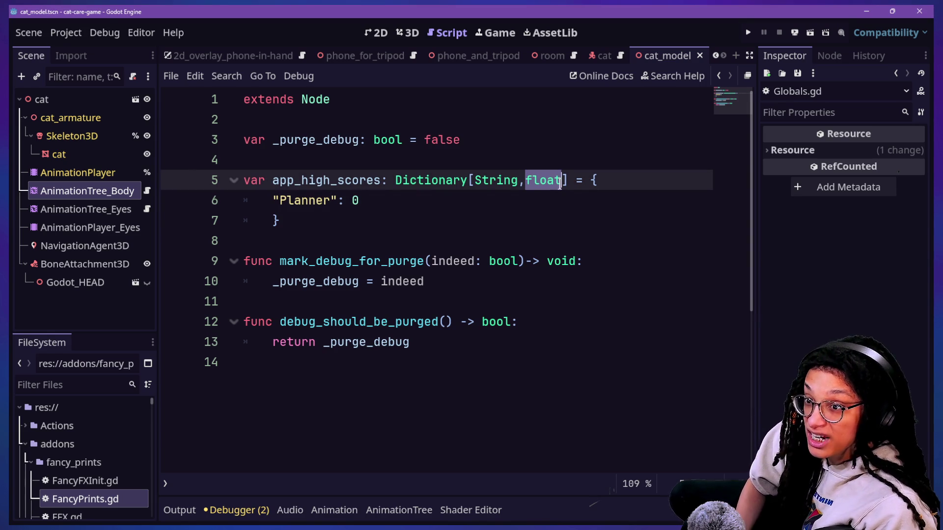
Step: Change app_high_scores' value type from float to Variant and make Planner the array [1,3,6,7,1,3]
text(Variant)
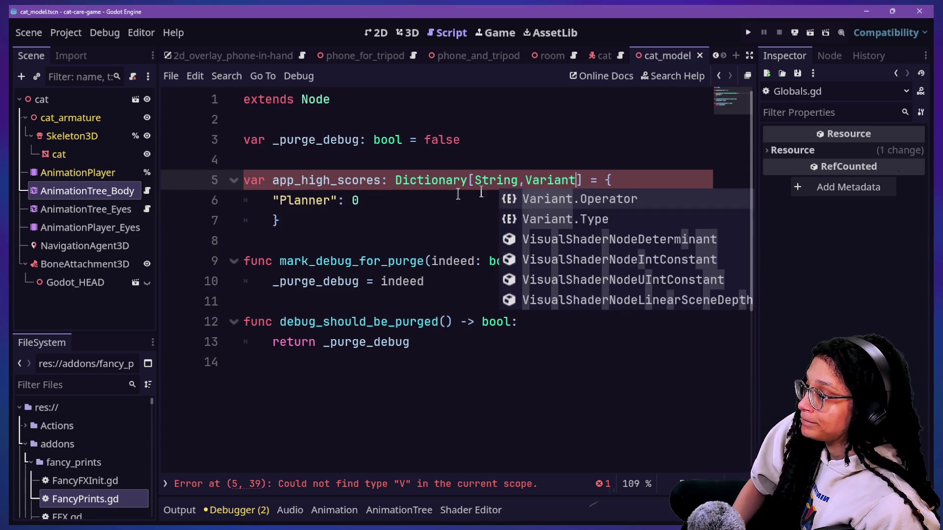
key(Escape)
key(Down)
key(BackSpace)
text([)
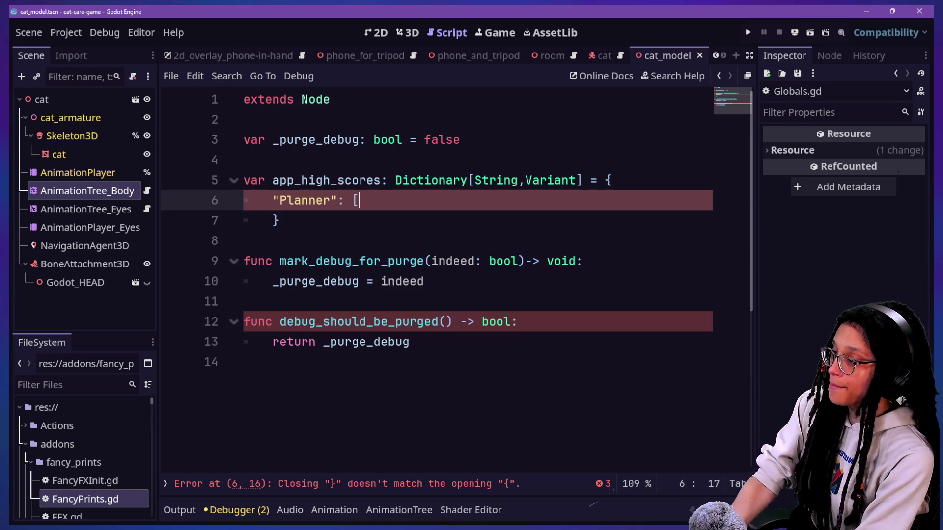
text(0,)
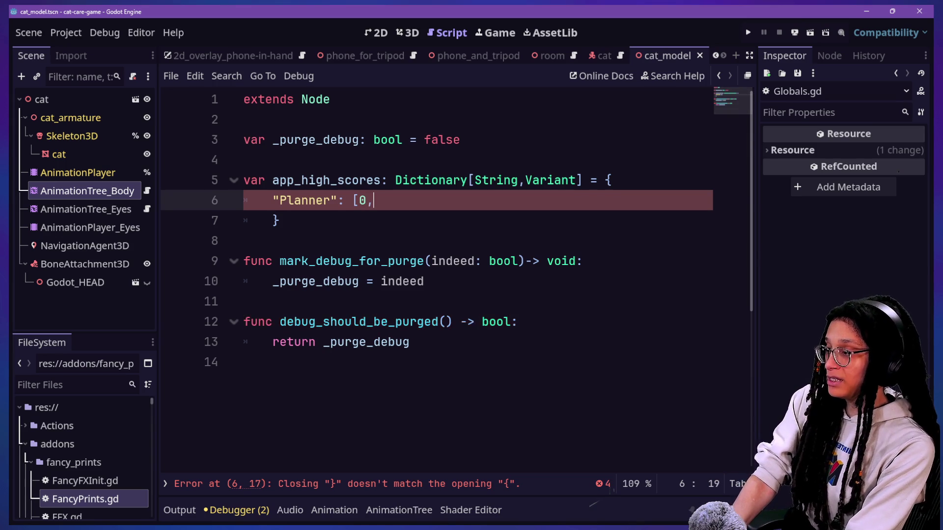
key(BackSpace)
key(BackSpace)
text(1,3)
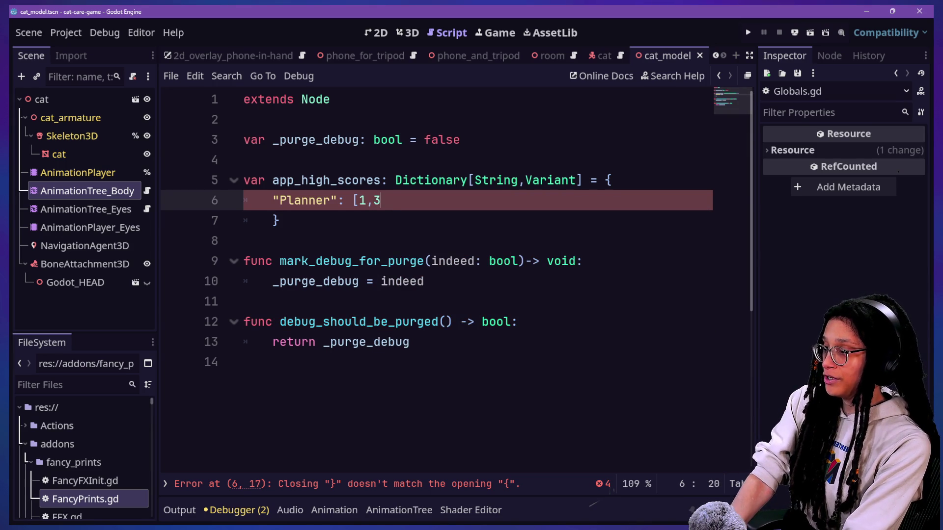
text(,6,)
text(])
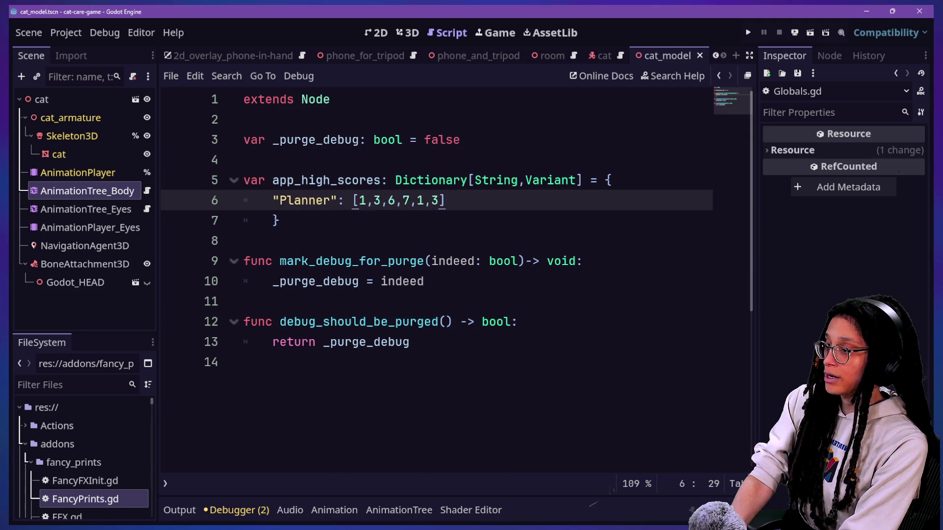
drag(359, 200, 375, 201)
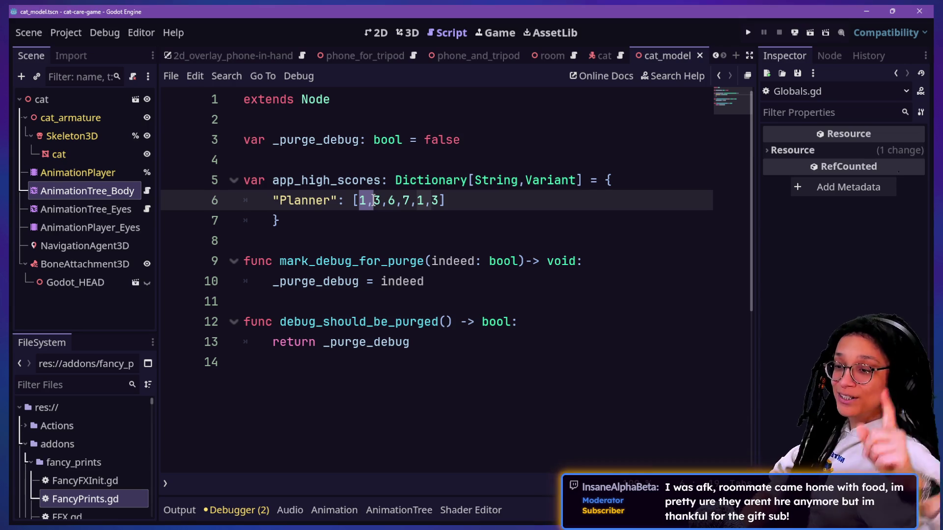
key(alt+Tab)
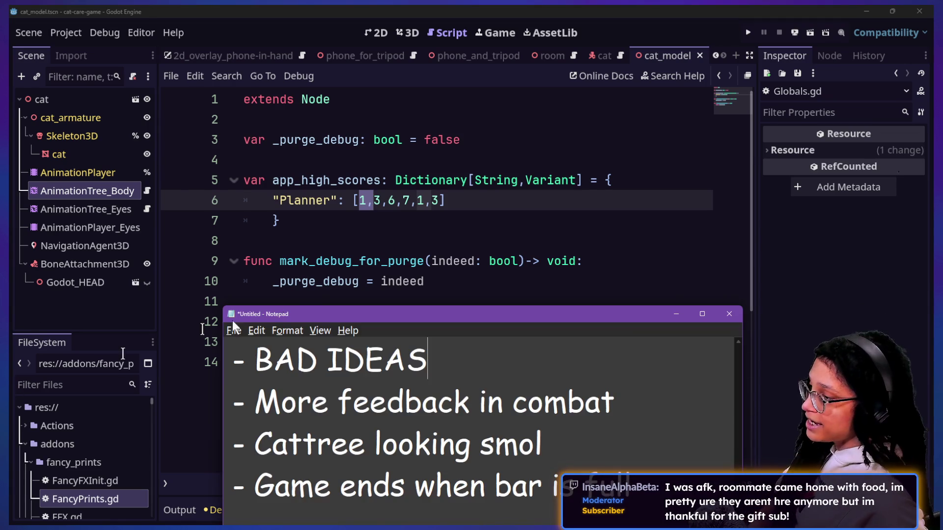
Step: Add a new item line below BAD IDEAS in the Notepad notes
drag(316, 317, 327, 247)
key(Return)
text(- IT)
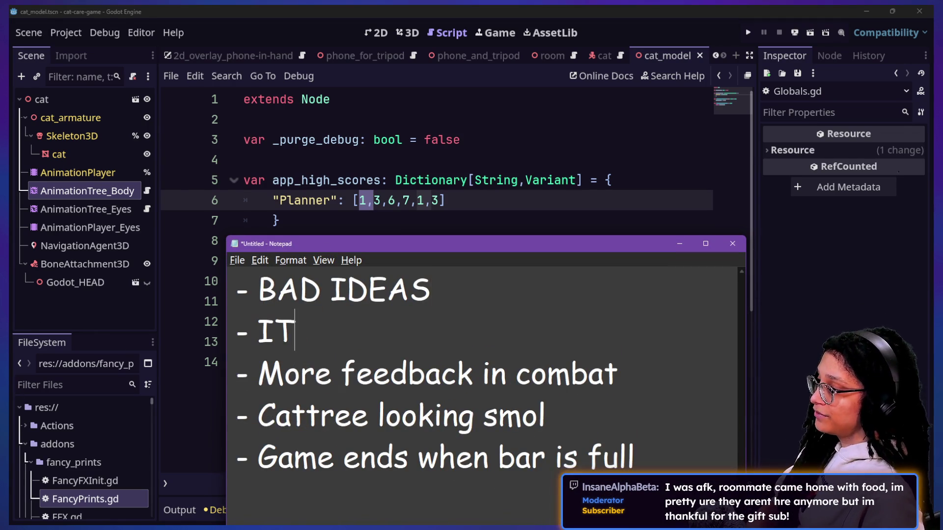
key(BackSpace)
text(tems)
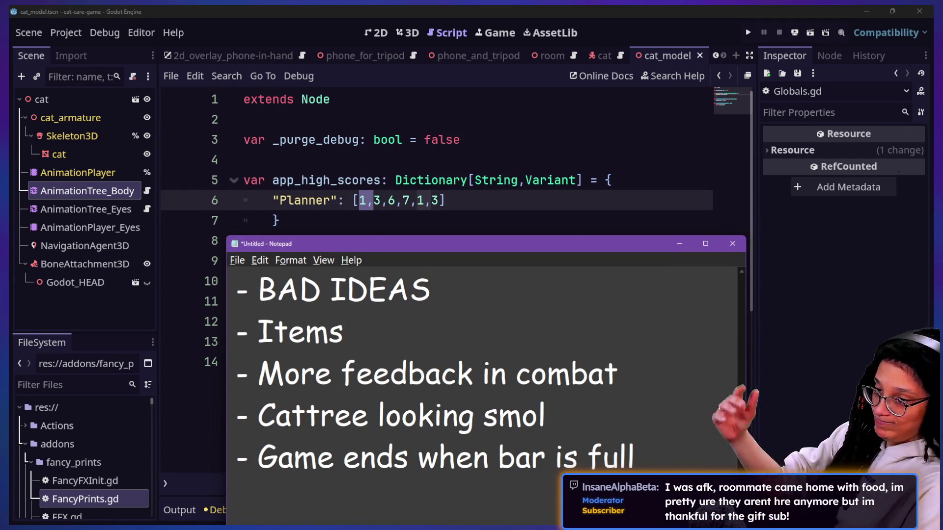
Step: Start saving the notes and browse the Save As dialog's folders, enlarging the dialog
key(ctrl+s)
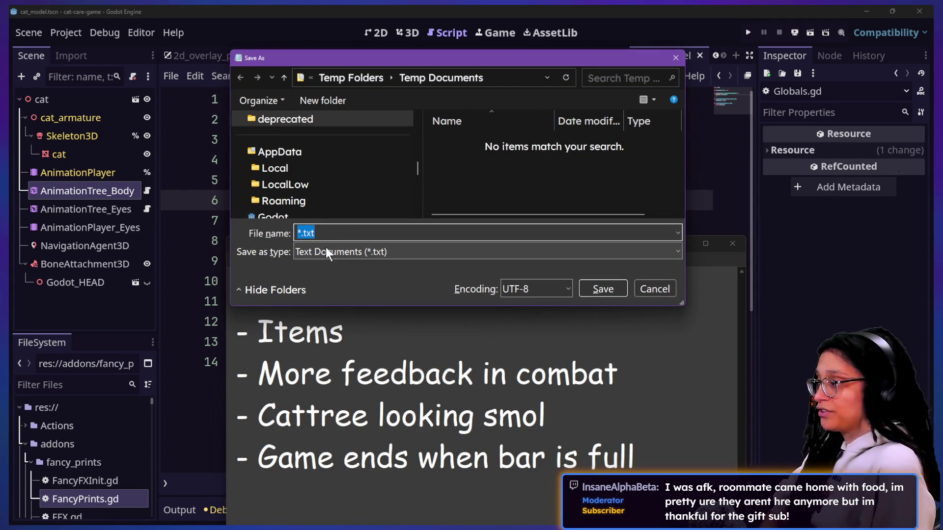
scroll(311, 157, up, 5)
click(312, 156)
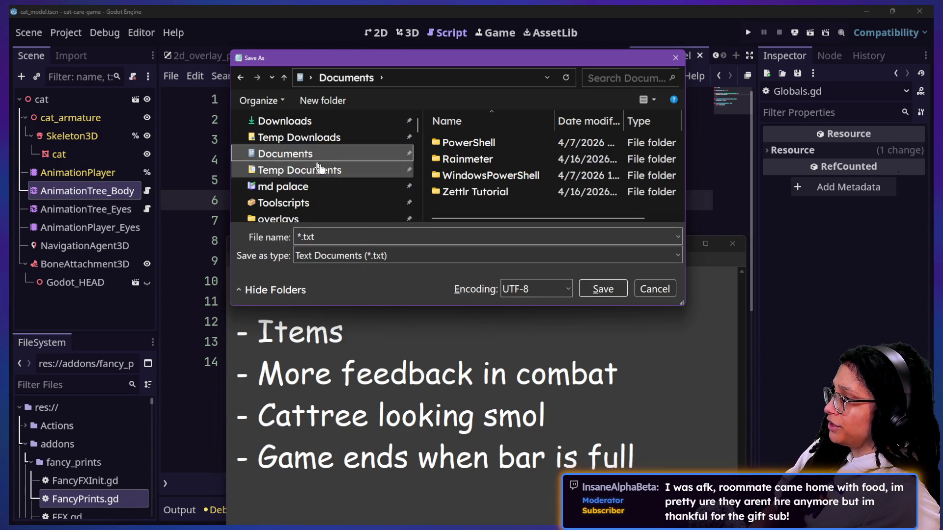
scroll(304, 202, down, 3)
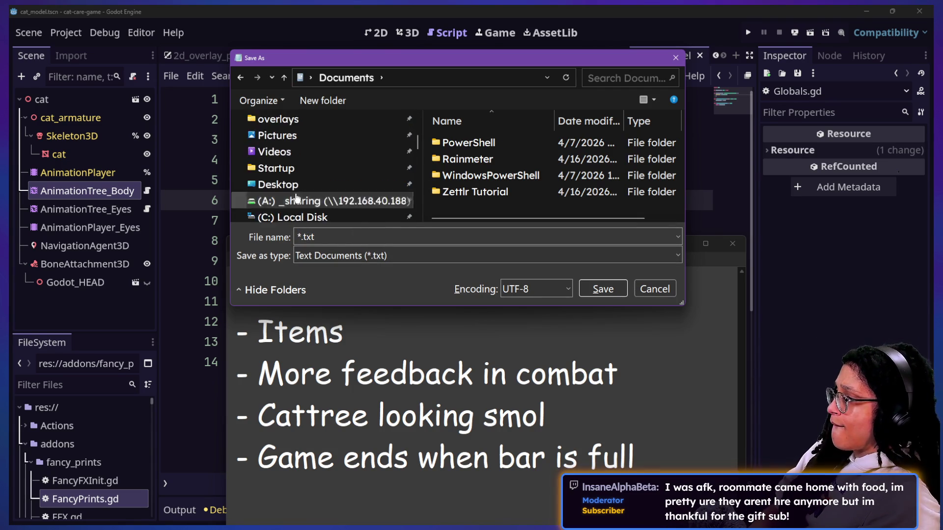
scroll(297, 197, down, 3)
right_click(297, 198)
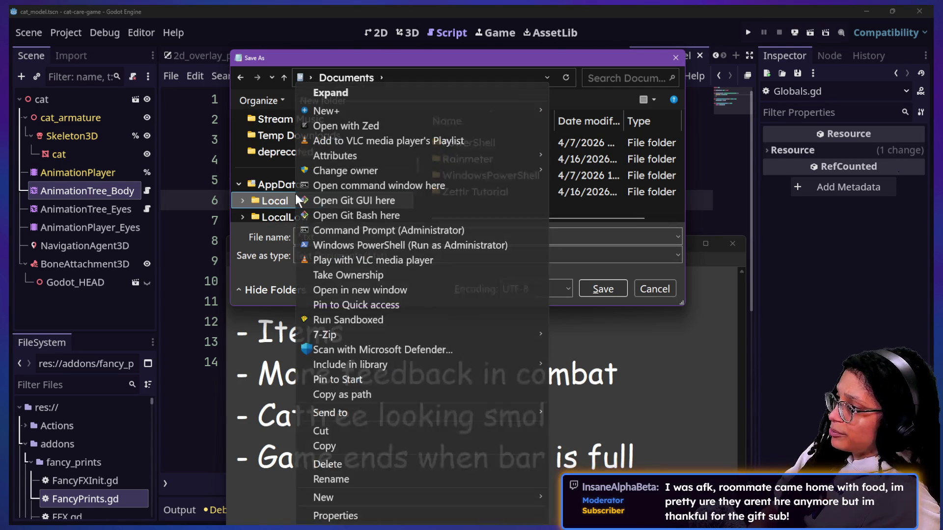
key(Escape)
scroll(250, 186, up, 1)
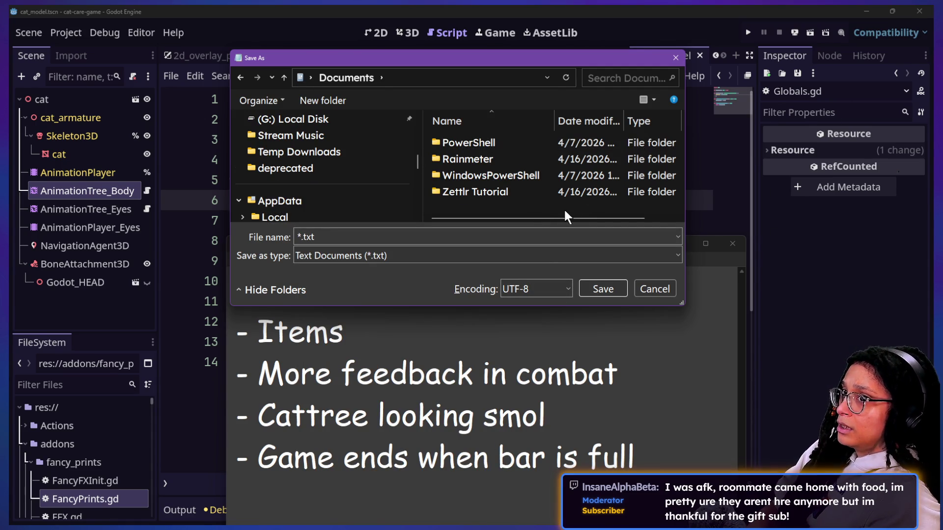
click(876, 37)
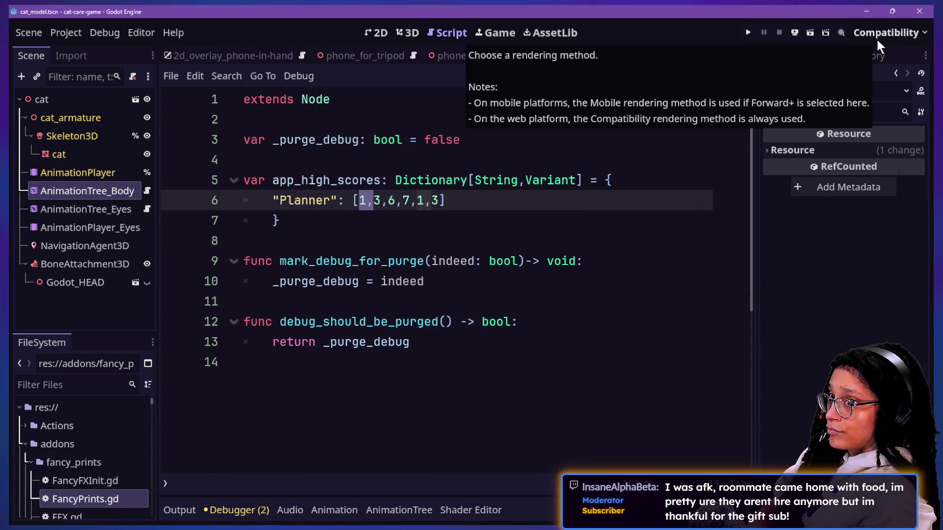
key(alt+Tab)
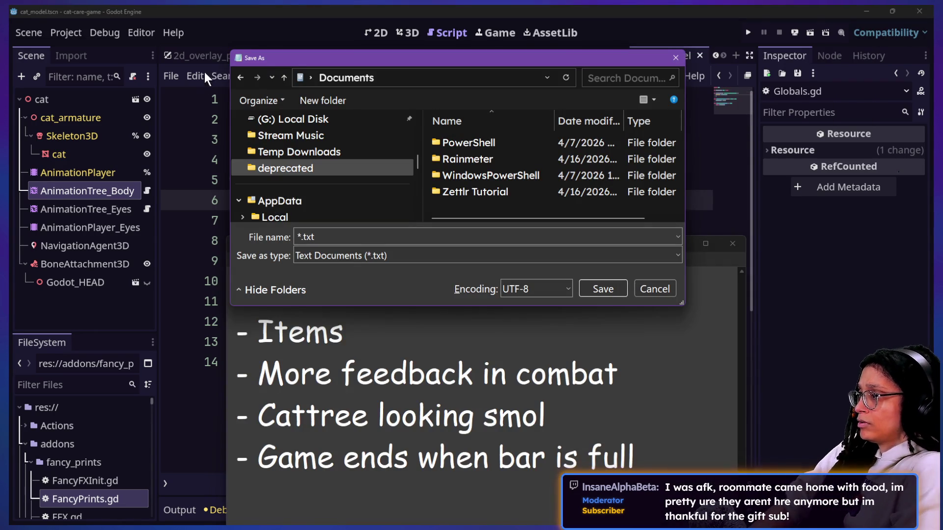
mouse_move(292, 129)
mouse_down()
mouse_move(427, 165)
mouse_move(382, 177)
mouse_up()
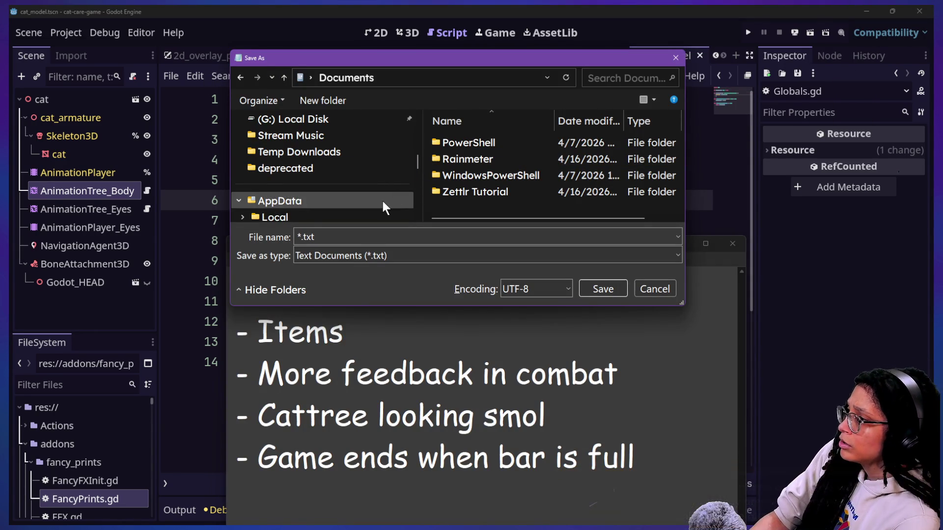
scroll(382, 201, up, 2)
drag(399, 308, 434, 502)
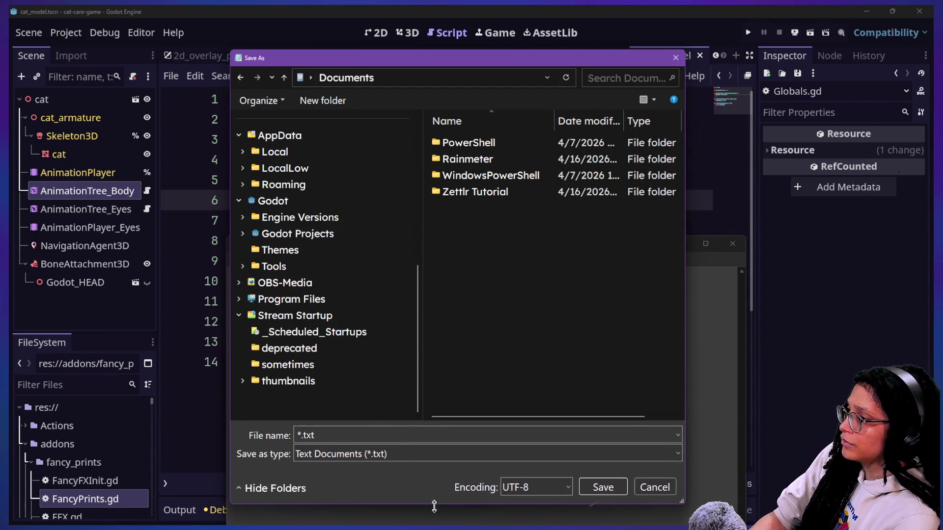
Step: Go into the project's Dev Docs folder and save the note as todo.txt
click(297, 233)
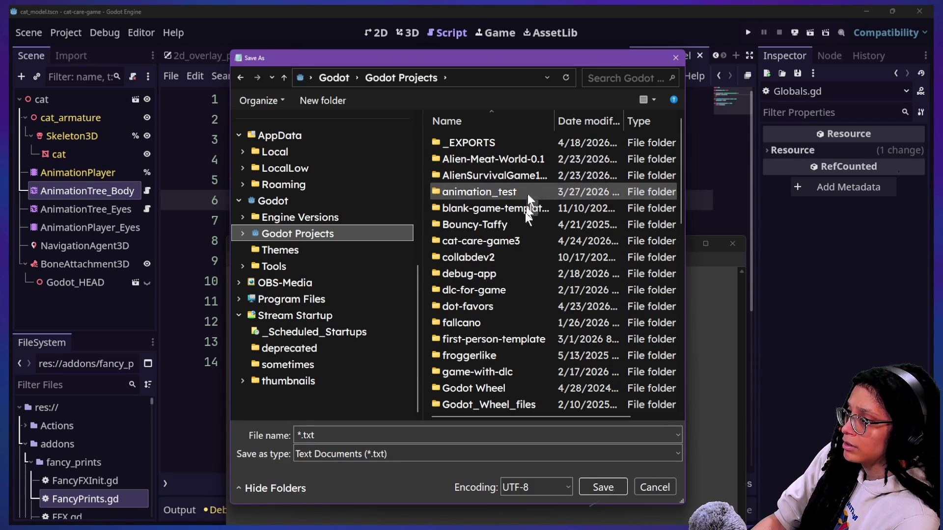
scroll(523, 224, down, 3)
scroll(523, 224, down, 7)
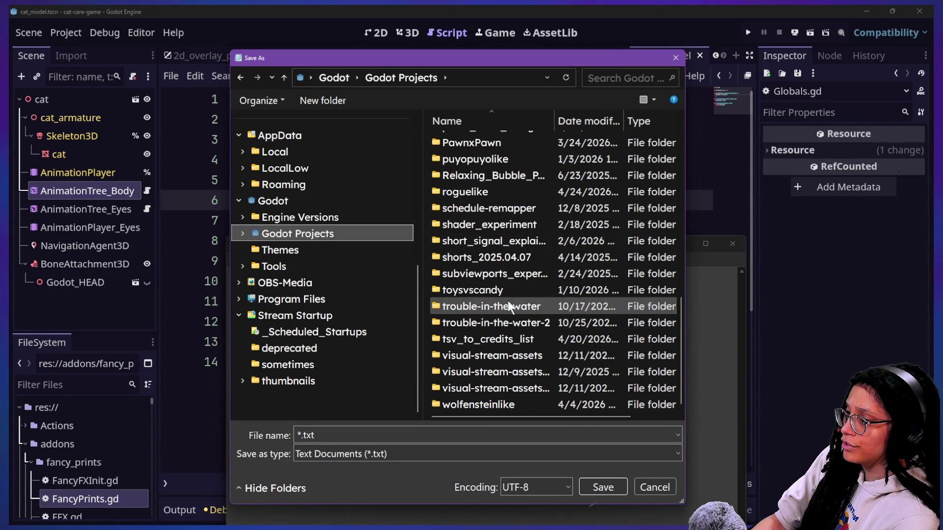
click(464, 191)
double_click(463, 191)
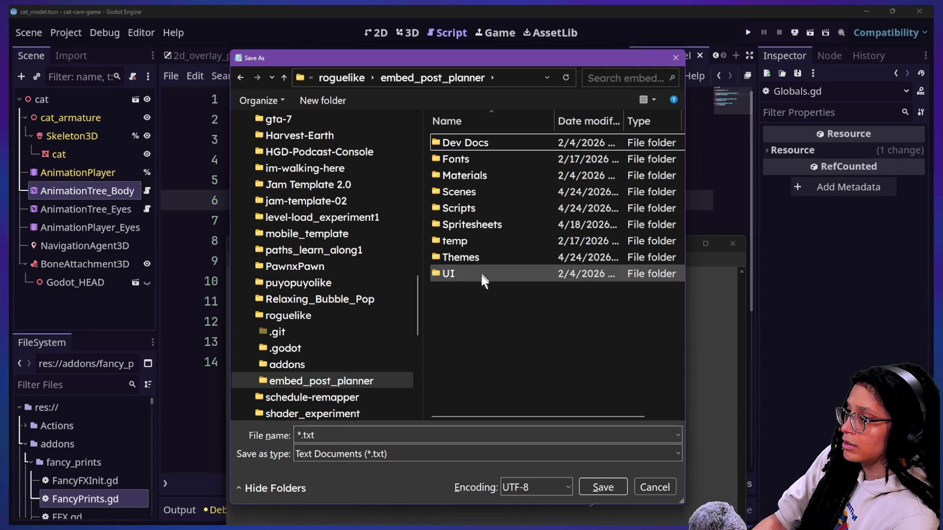
double_click(475, 140)
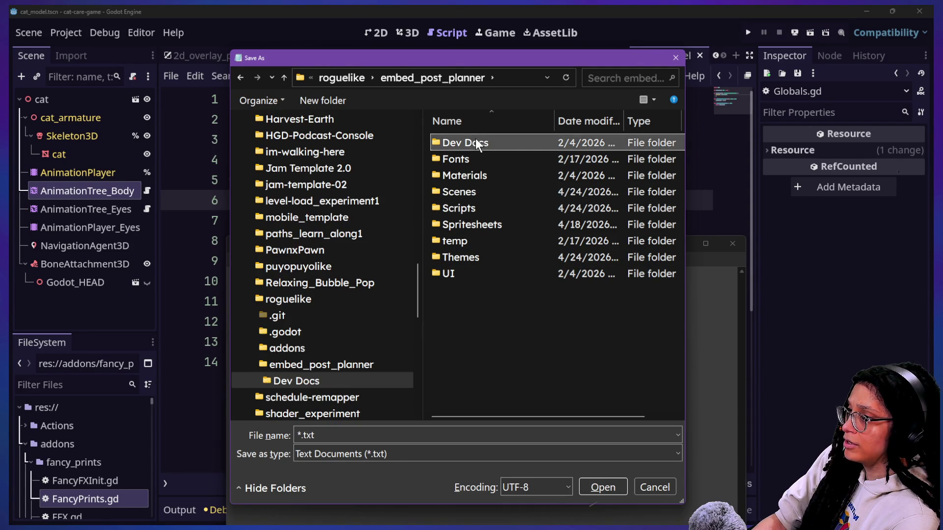
click(438, 432)
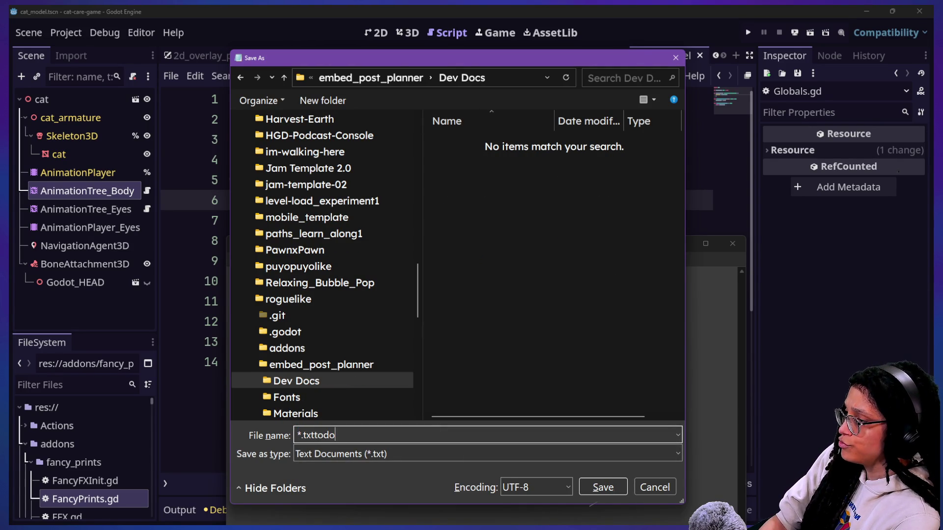
text(todo)
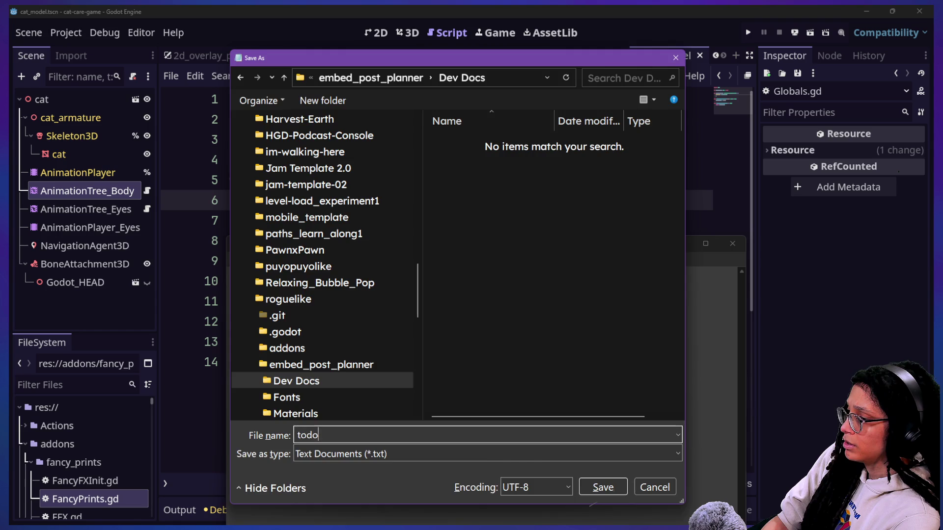
key(Return)
drag(324, 241, 293, 162)
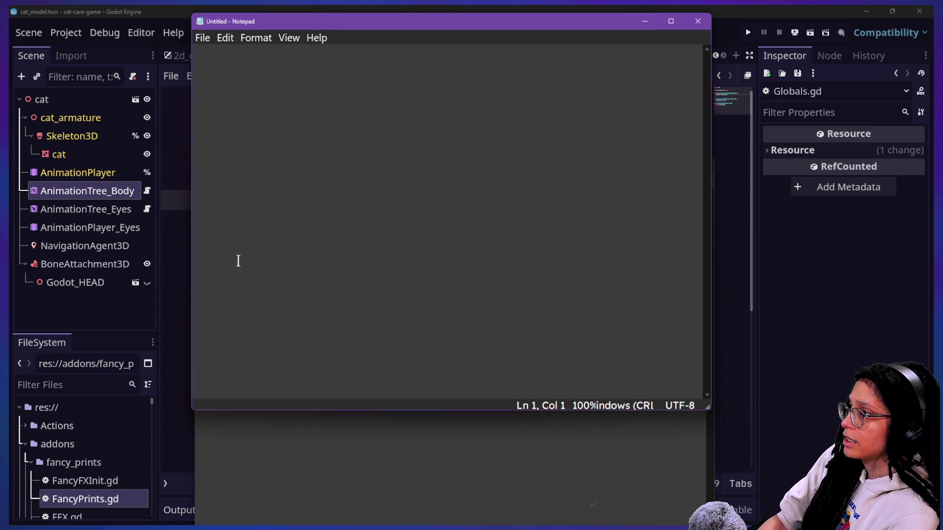
Step: Write a bug note that some nav corners get cut off, making a door inaccessible, and save it as bugs.txt
scroll(238, 258, up, 12)
text(- )
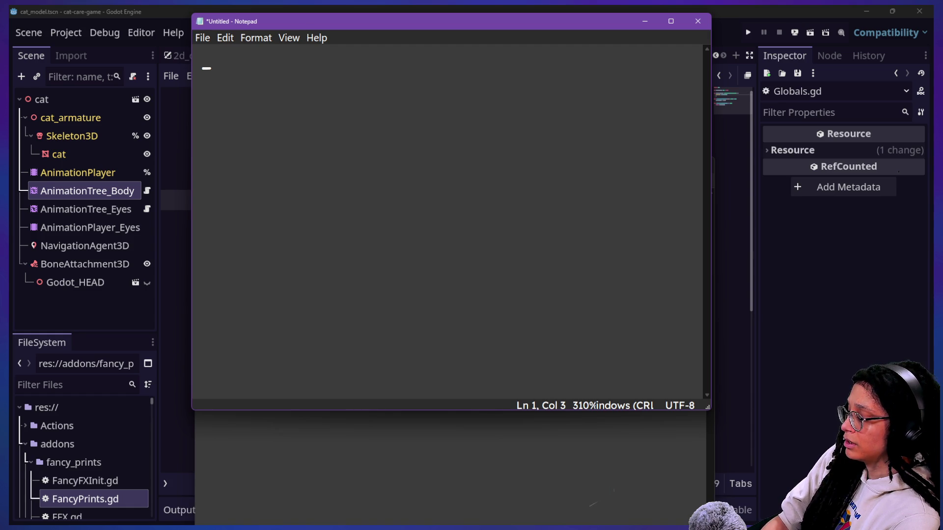
text(Some )
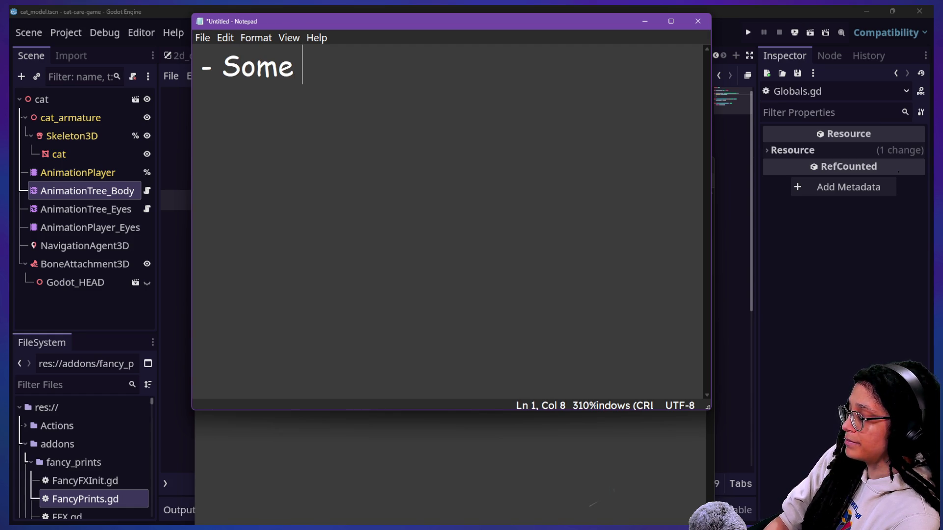
text(nav )
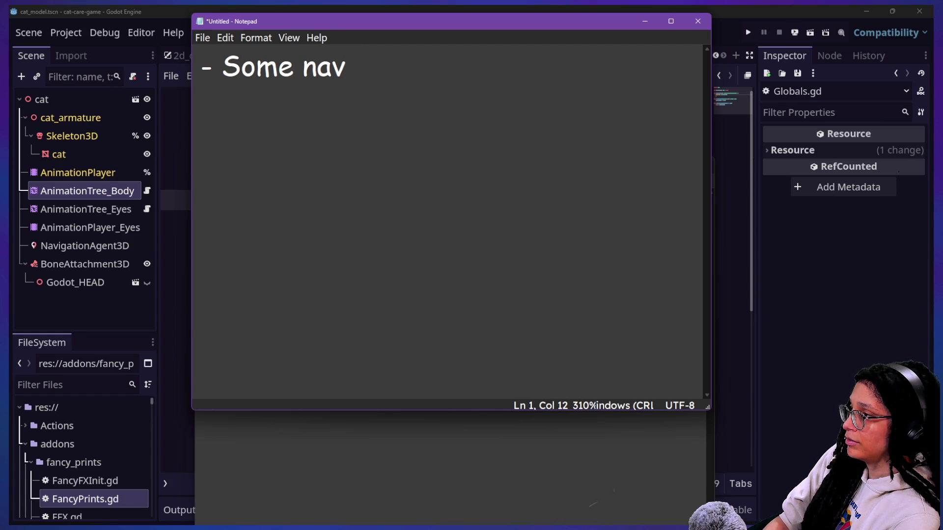
text(corners get cut off, a)
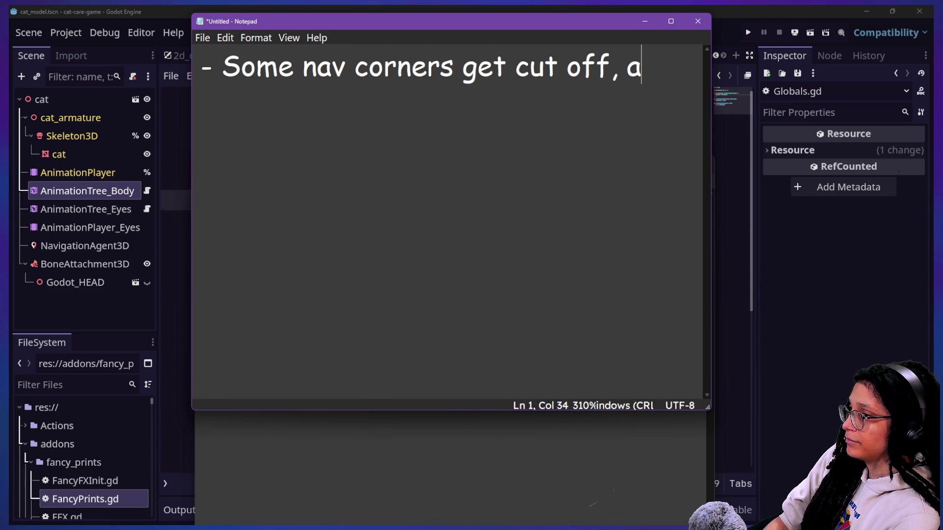
key(BackSpace)
text(making door inaccessible)
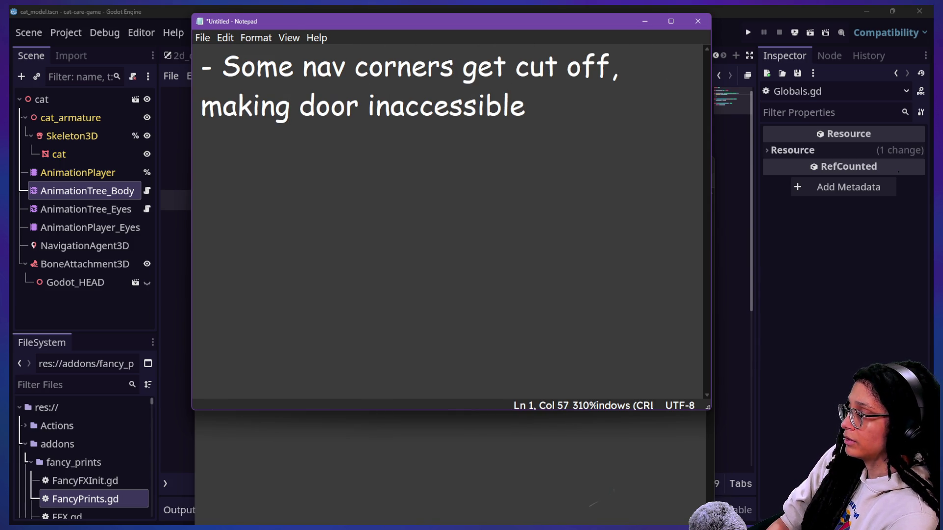
key(ctrl+s)
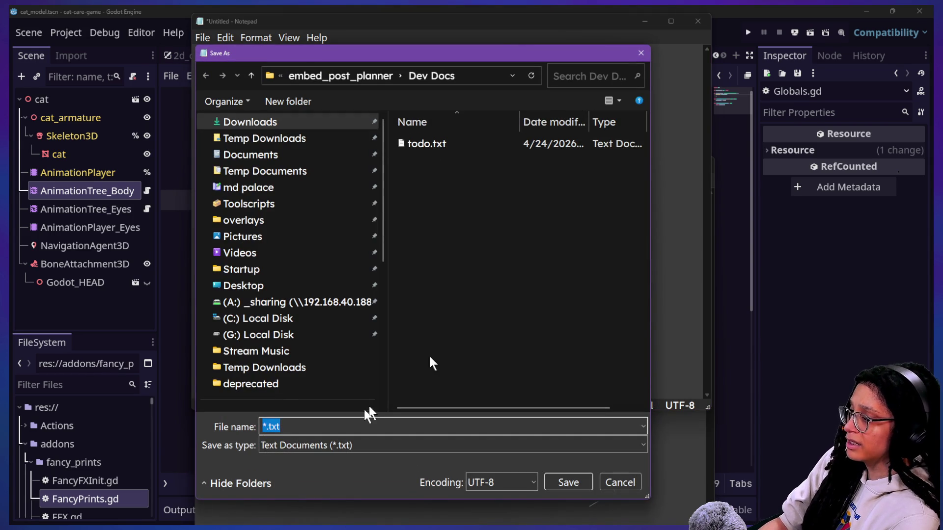
key(Return)
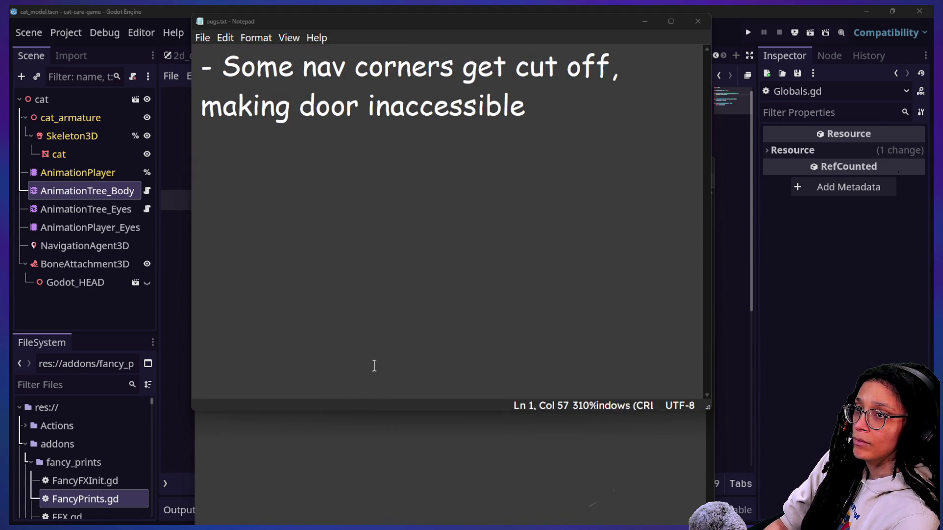
key(alt+Tab)
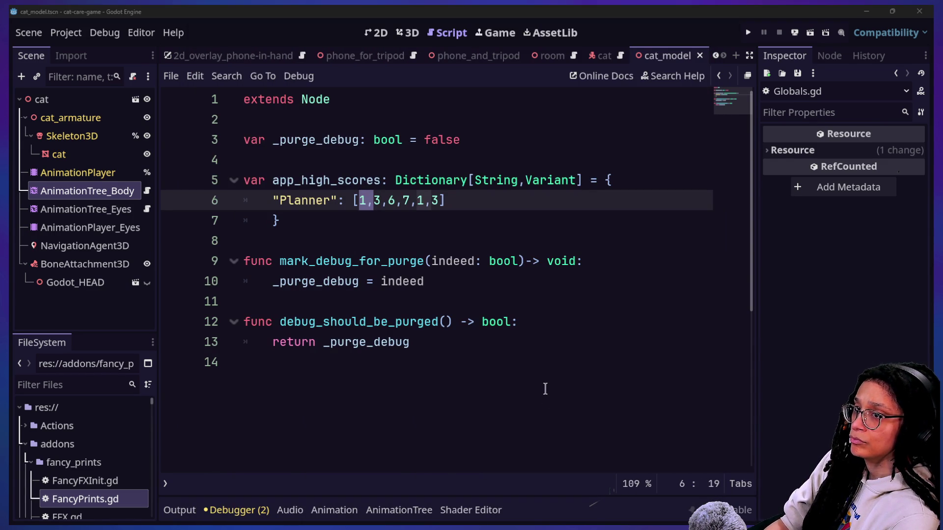
Step: Scroll back through the stream chat, then jump to the newest messages
key(alt+Tab)
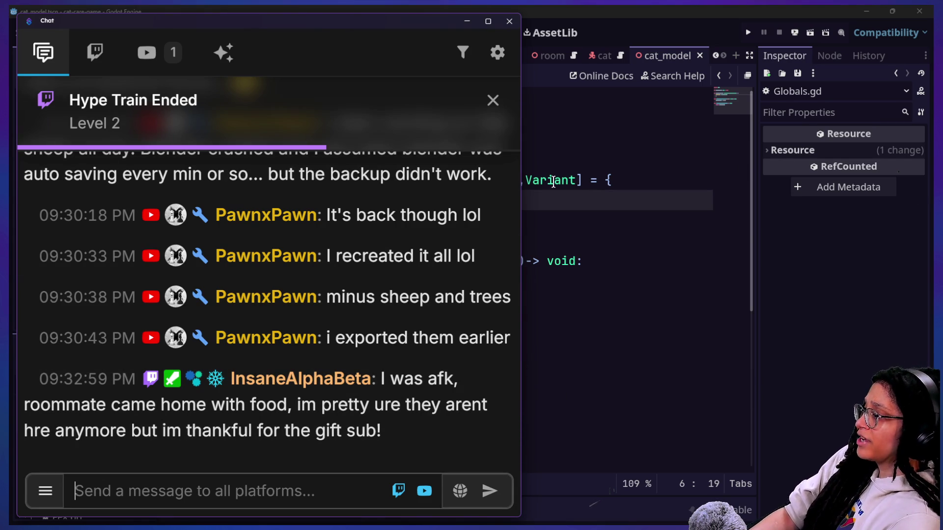
mouse_move(554, 181)
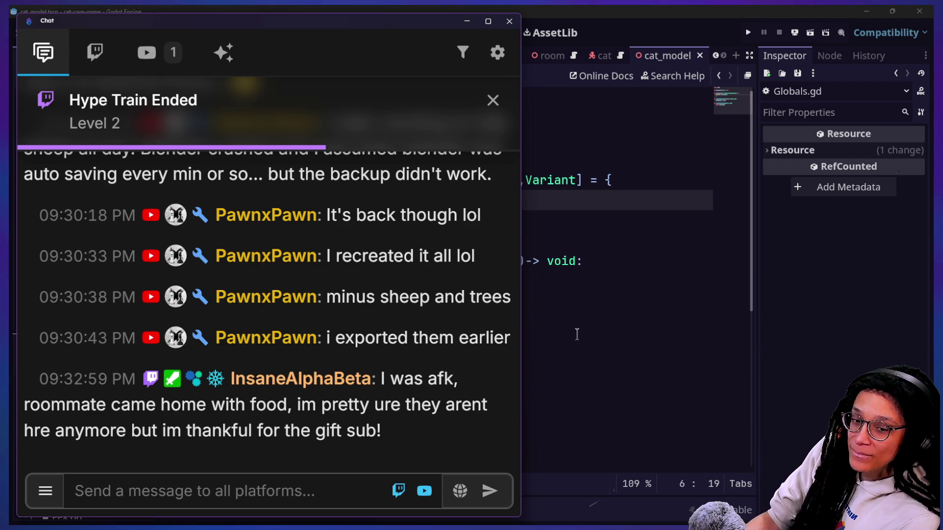
scroll(274, 368, up, 10)
scroll(274, 363, up, 10)
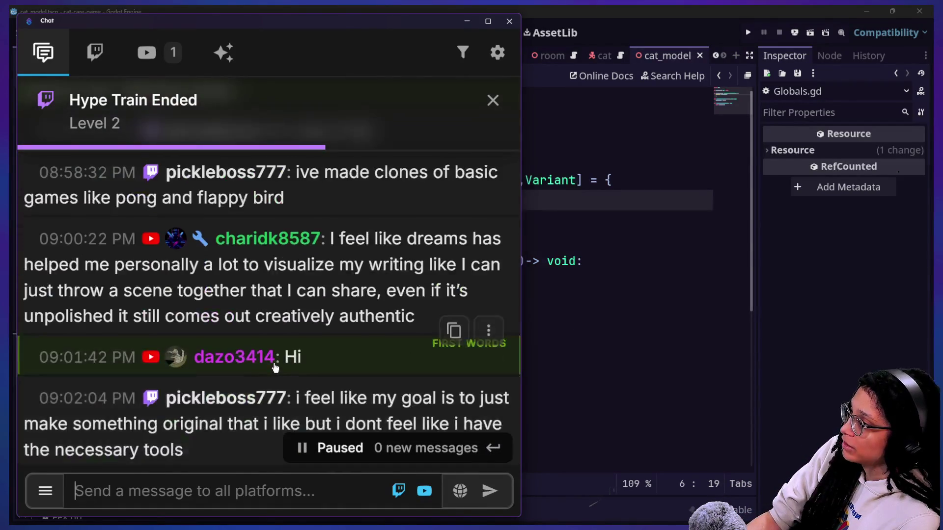
scroll(275, 369, up, 10)
scroll(275, 363, up, 3)
click(344, 448)
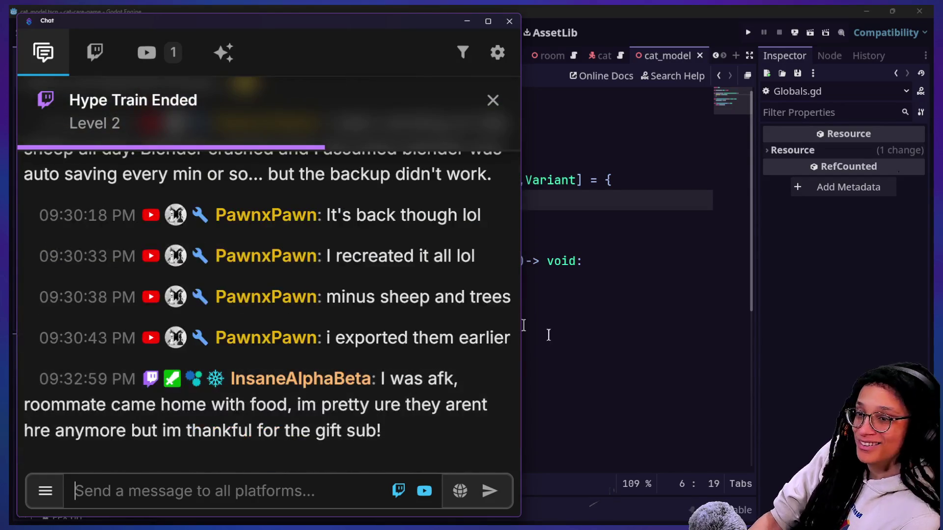
scroll(549, 335, down, 5)
Step: Back in Godot, place the caret on the Planner line and save the script
click(539, 367)
scroll(540, 365, up, 5)
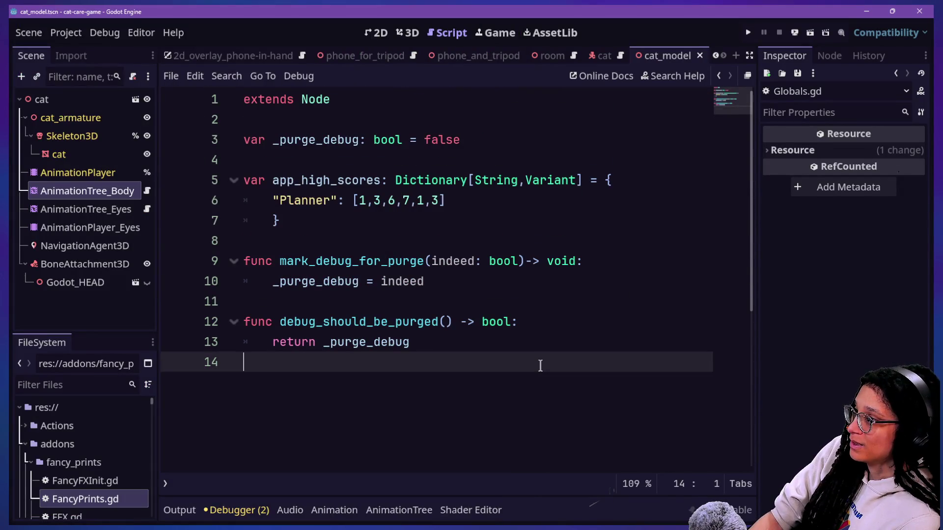
ctrl+scroll(540, 366, up, 4)
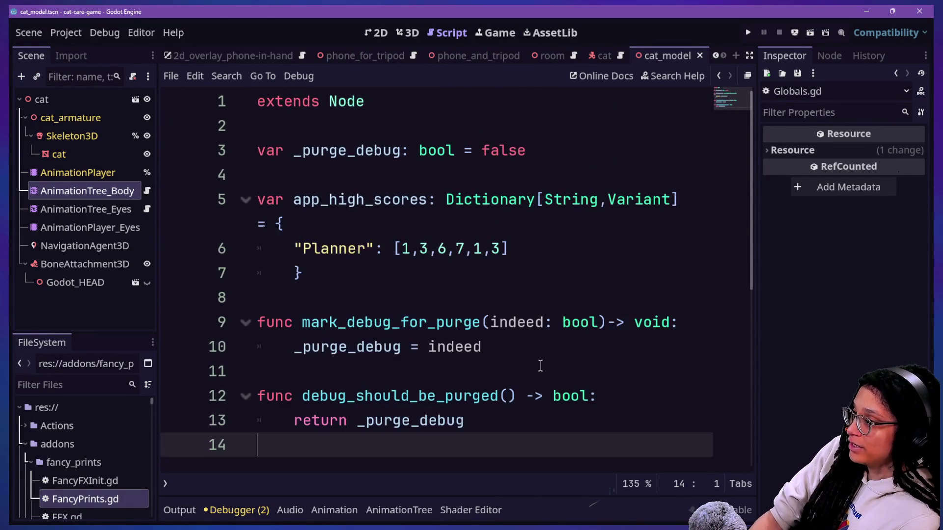
click(373, 247)
key(ctrl+s)
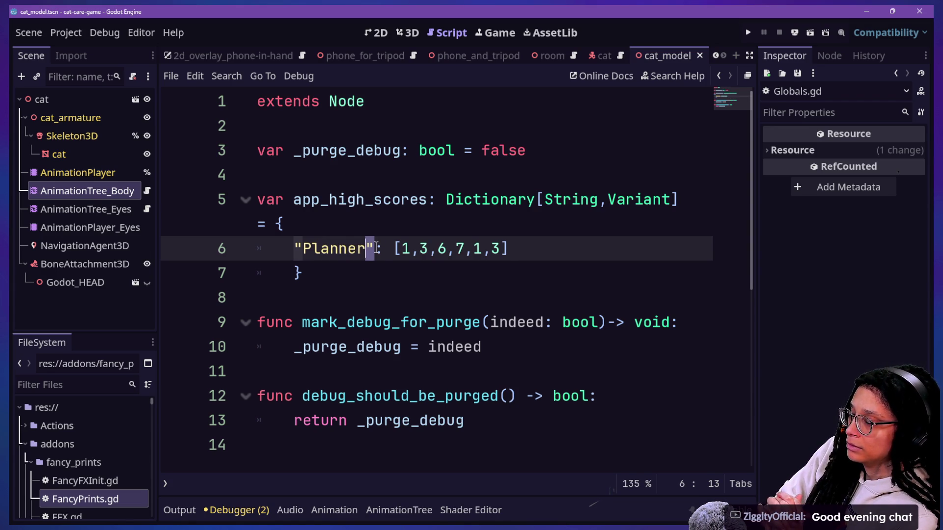
click(352, 169)
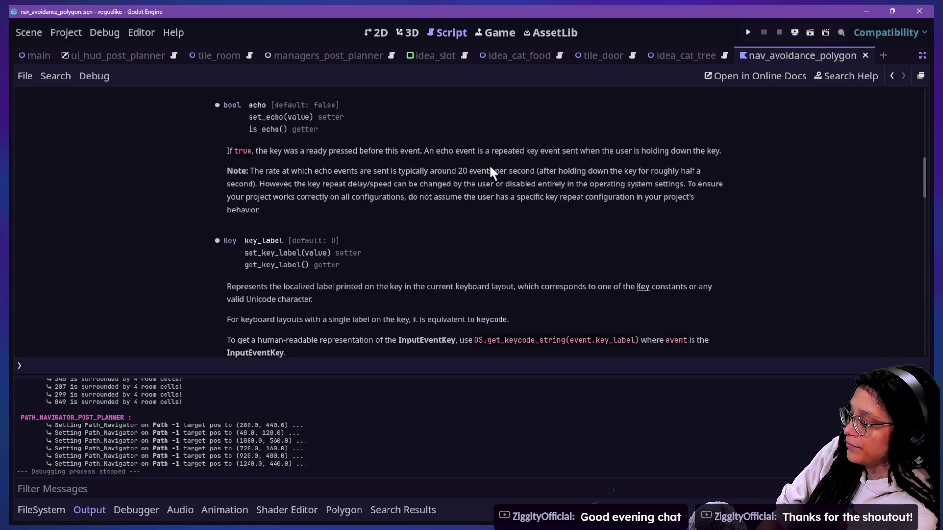
Step: Open the roguelike project's globals script and hide the Output panel
key(ctrl+alt+o)
text(global)
key(Return)
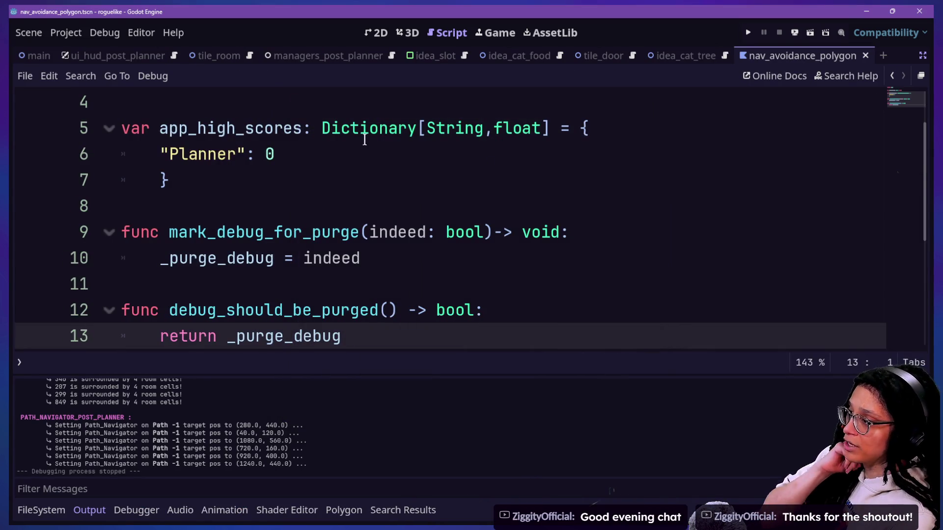
scroll(362, 152, down, 2)
scroll(364, 139, up, 3)
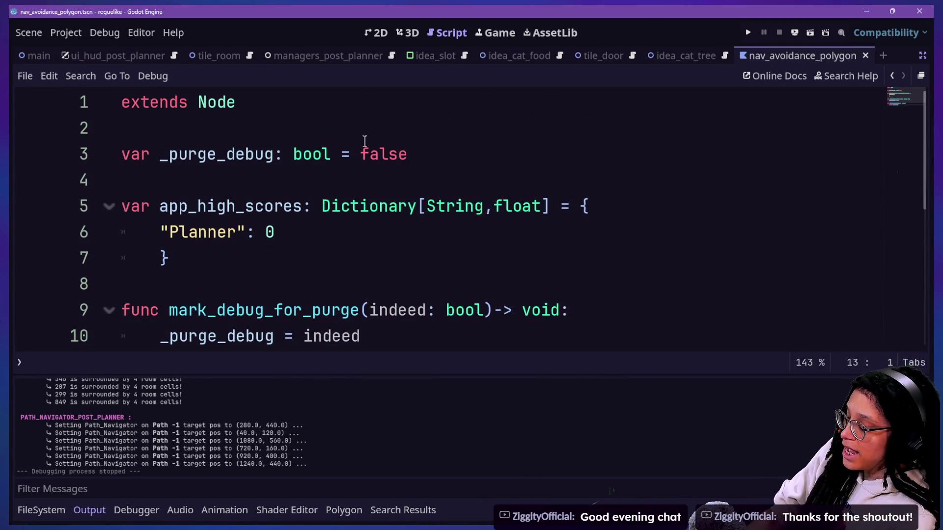
key(ctrl+j)
Step: Select and deselect code ranges across lines 2–10 of the globals script
drag(270, 190, 382, 207)
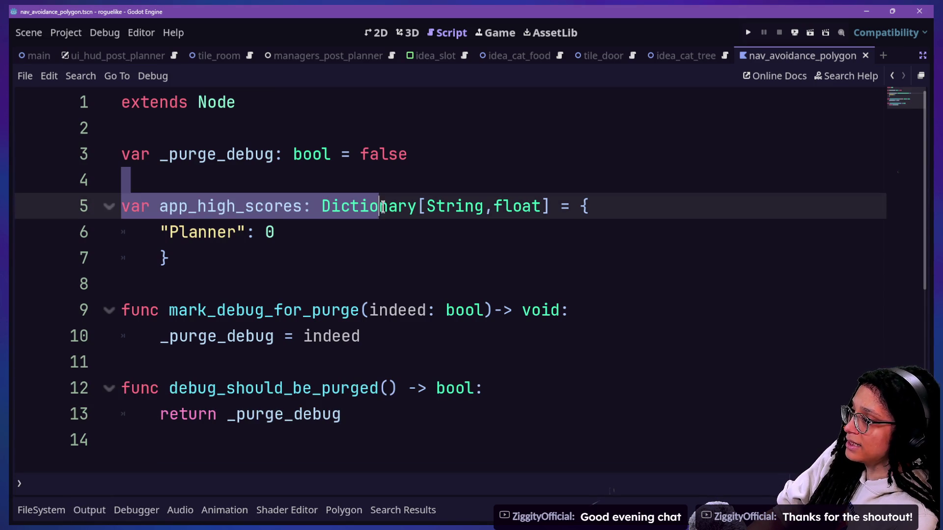
click(325, 280)
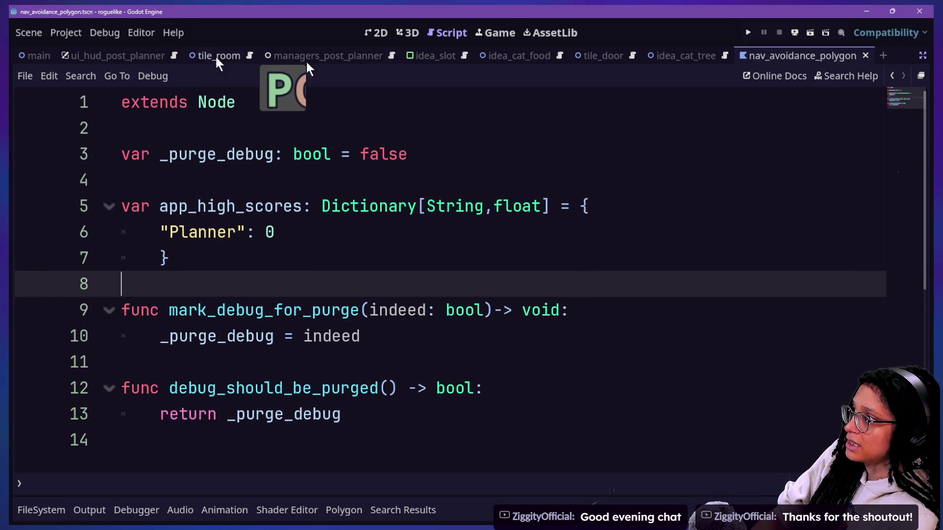
drag(227, 130, 312, 312)
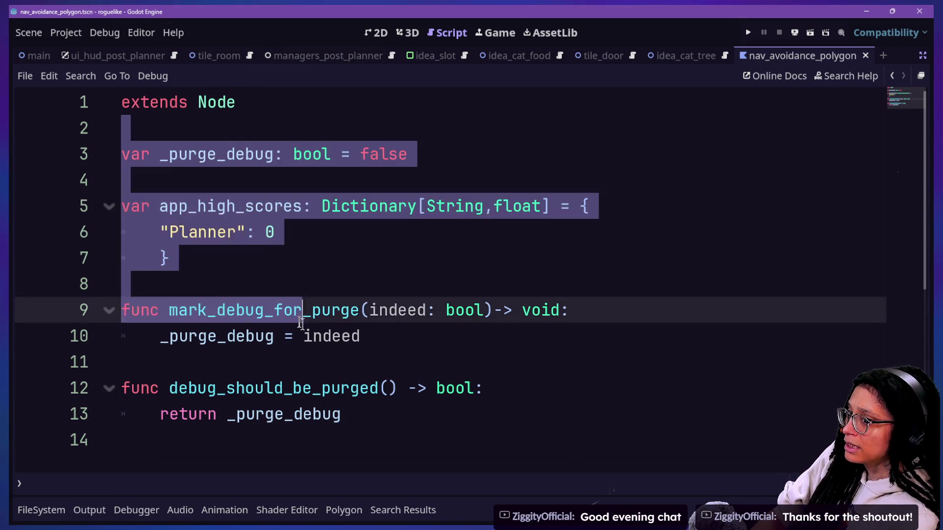
drag(400, 442, 375, 263)
click(370, 219)
drag(371, 182, 401, 345)
click(428, 429)
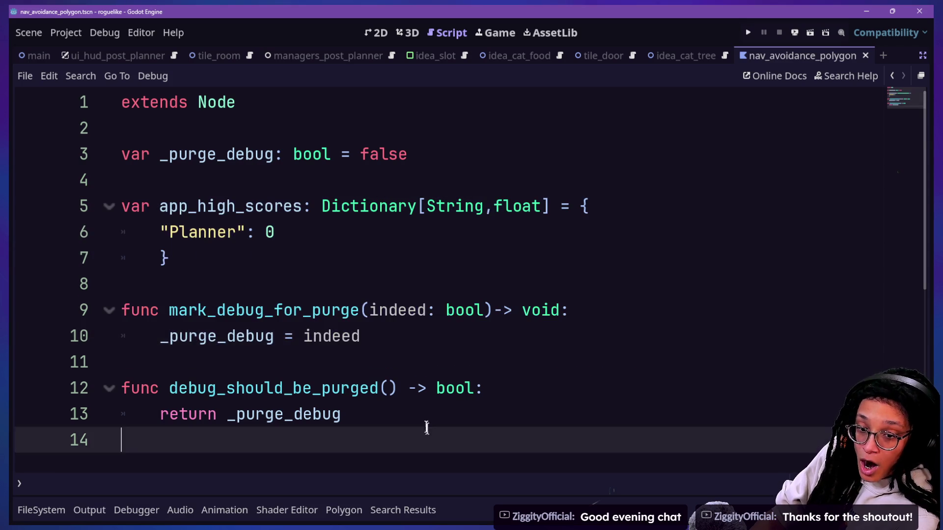
click(376, 257)
Step: Select lines 3–12, then bring forward the browser's GDScript delay search results
drag(361, 175, 431, 385)
click(446, 421)
mouse_move(387, 153)
mouse_down()
mouse_move(368, 164)
mouse_move(423, 364)
mouse_up()
click(423, 368)
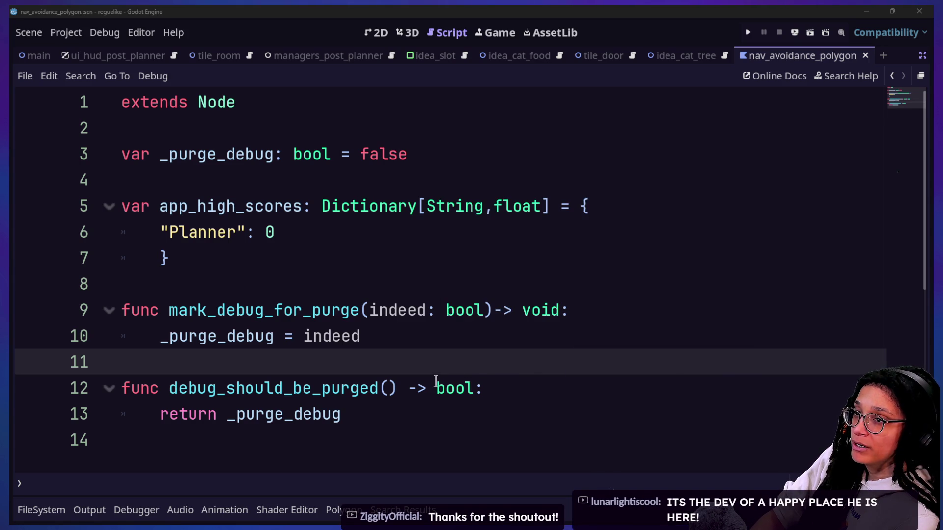
mouse_move(435, 381)
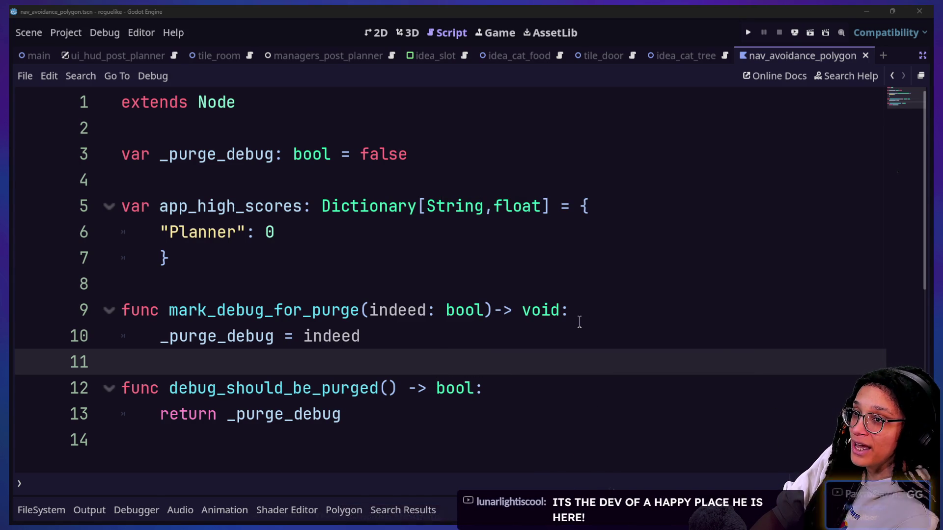
click(430, 527)
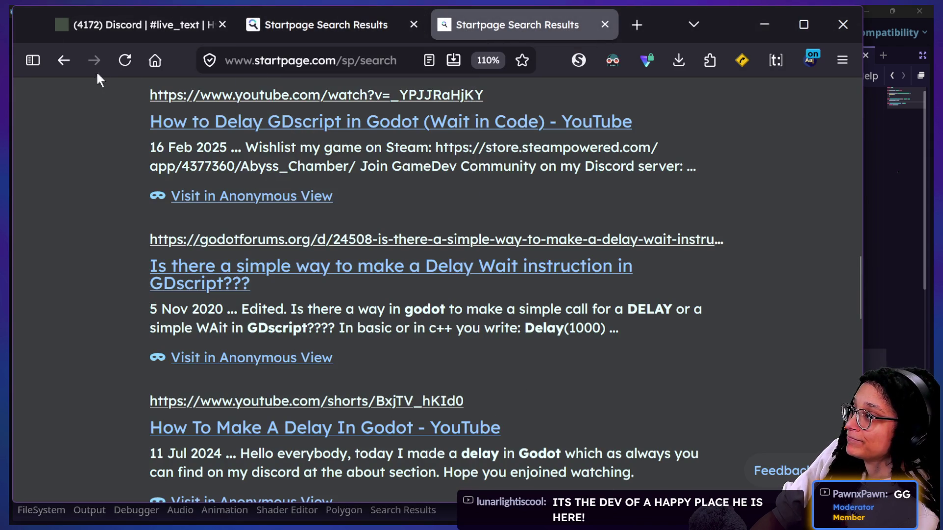
Step: Return to the A Happy Place Steam page, view its trailer and reviews, then list the developer's games
right_click(63, 60)
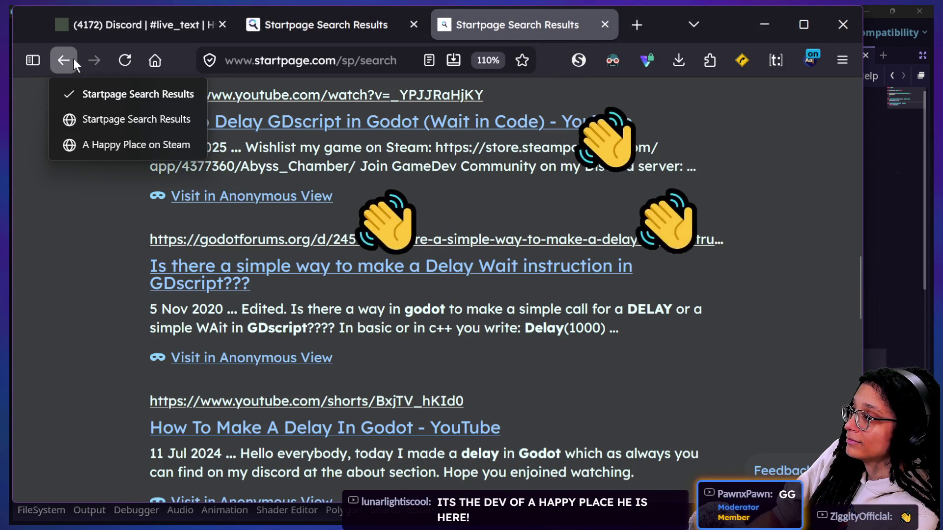
click(93, 143)
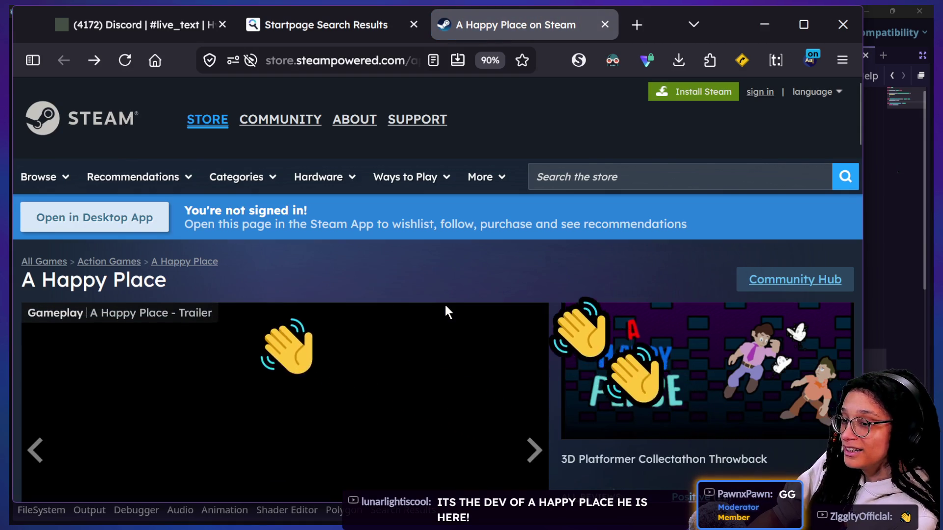
scroll(445, 305, down, 2)
scroll(444, 303, down, 2)
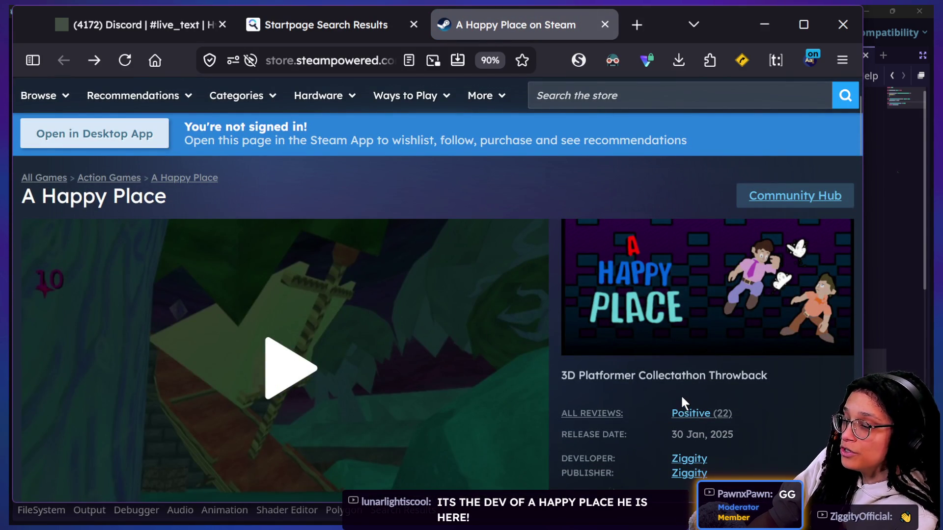
scroll(681, 394, down, 3)
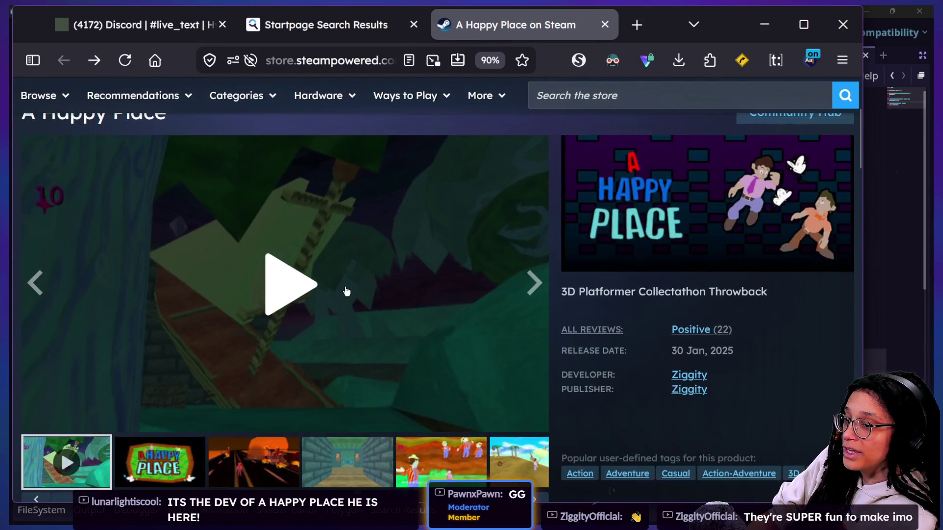
mouse_move(629, 329)
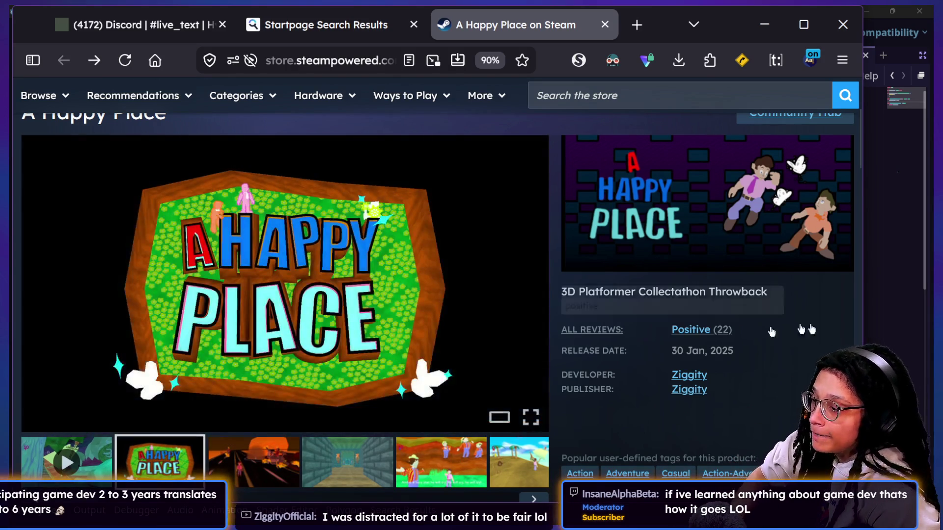
click(698, 377)
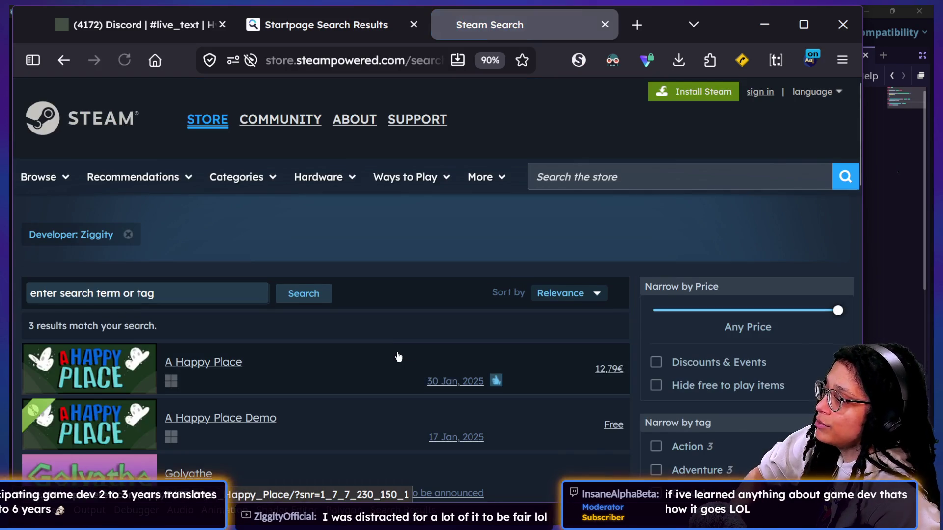
scroll(293, 347, down, 2)
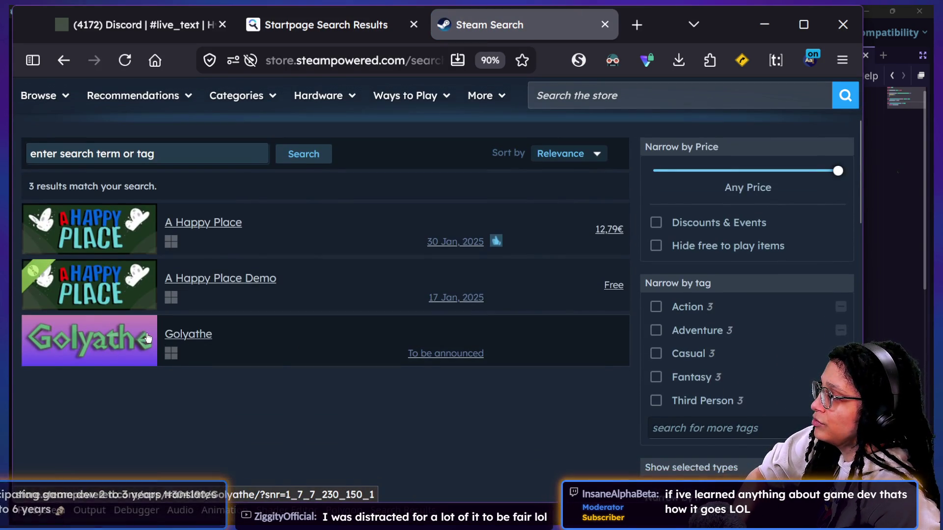
click(111, 342)
scroll(417, 358, up, 2)
scroll(402, 365, down, 2)
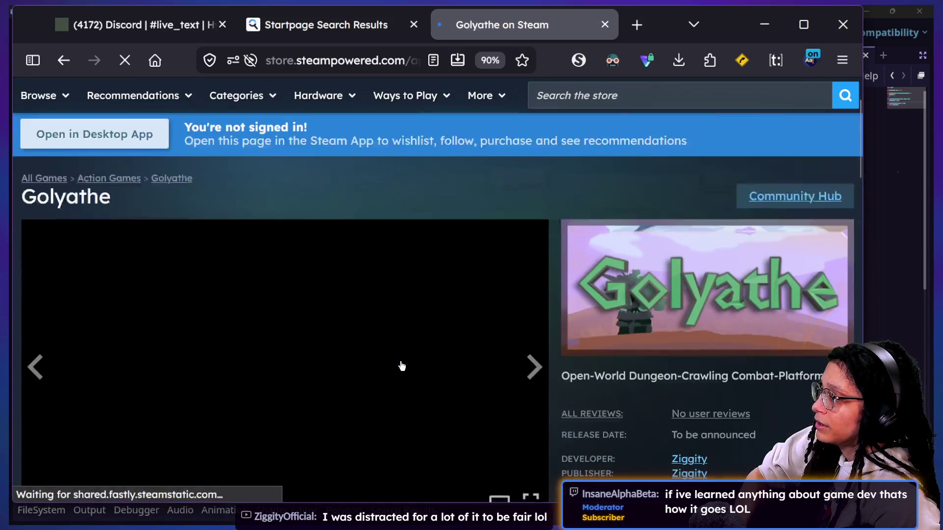
scroll(401, 366, down, 2)
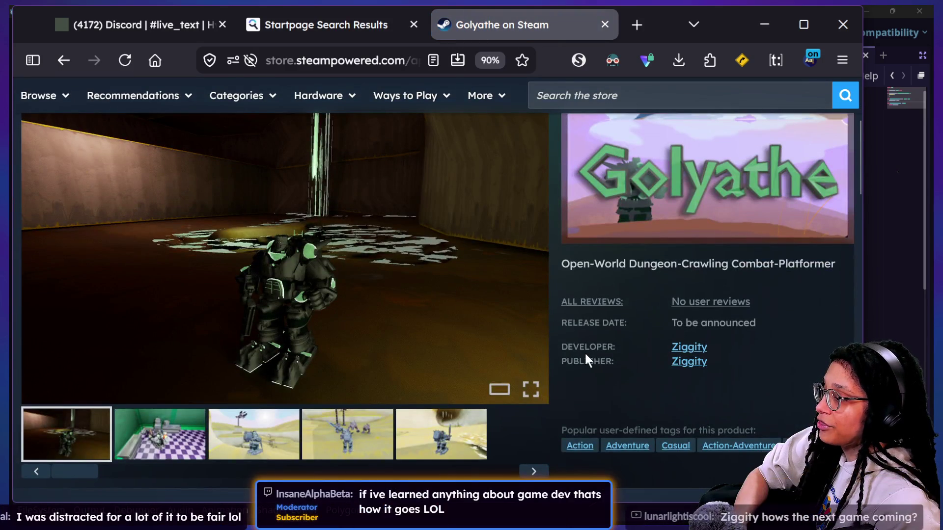
scroll(585, 355, down, 3)
scroll(586, 360, up, 2)
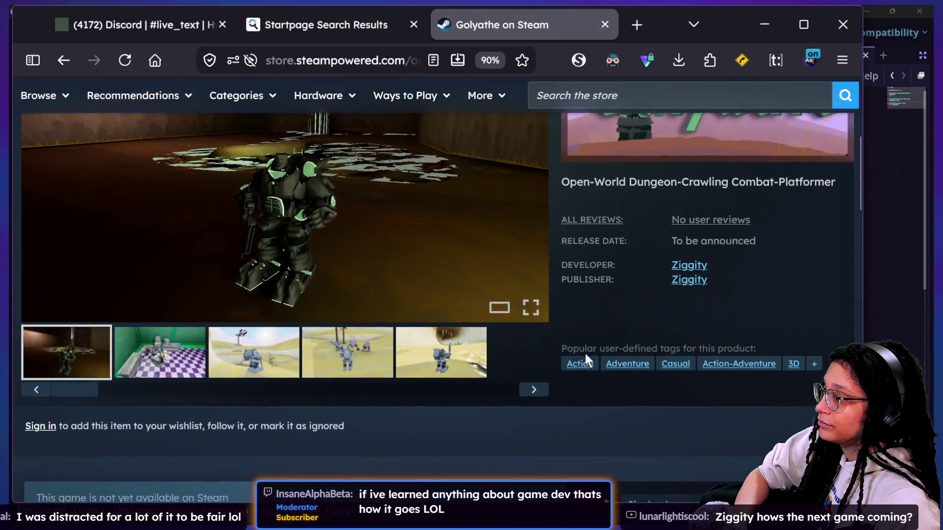
click(185, 373)
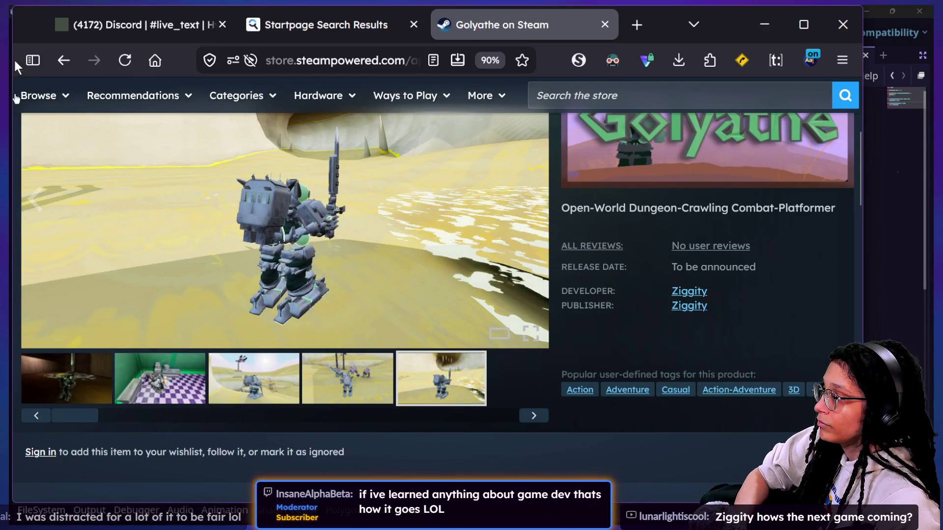
click(60, 64)
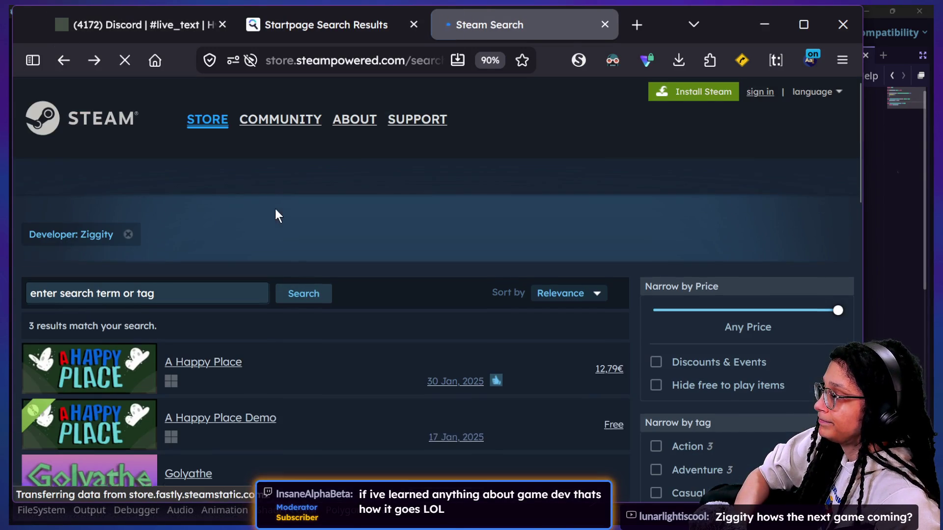
scroll(242, 377, down, 1)
click(241, 366)
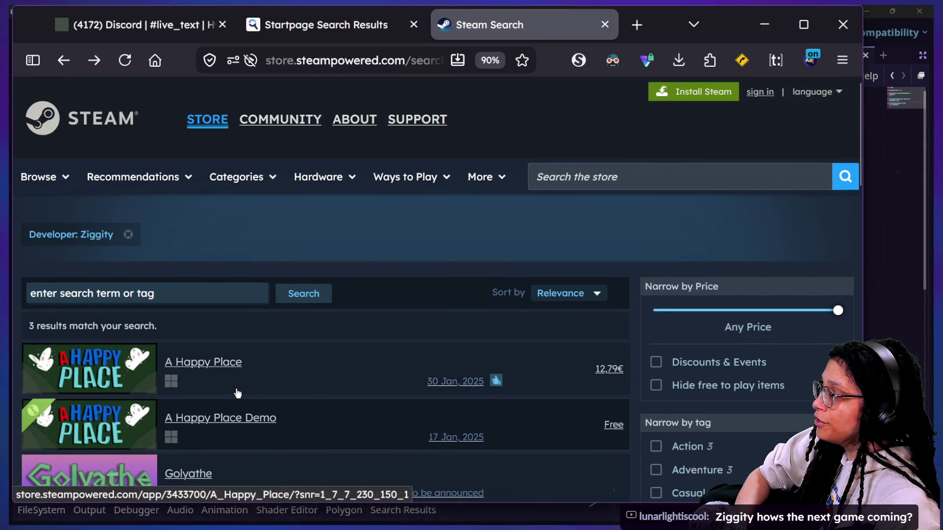
scroll(244, 418, down, 3)
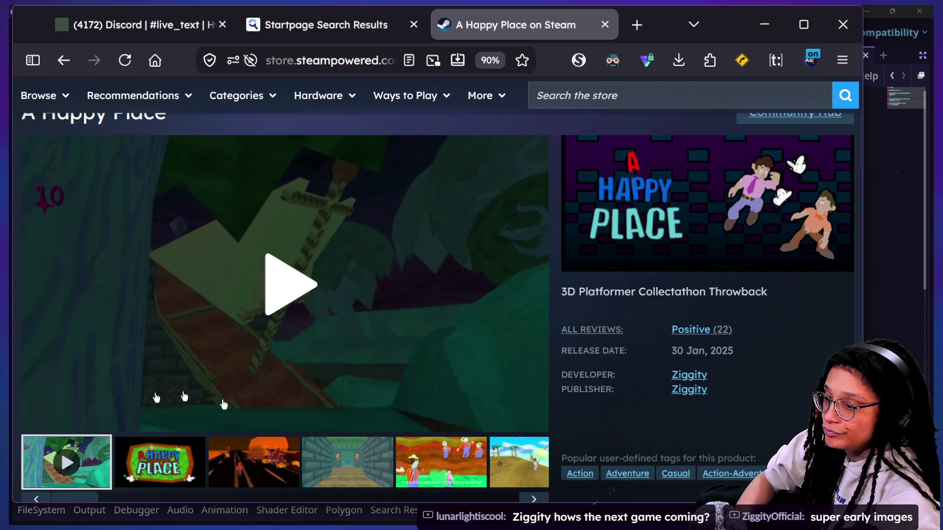
Step: Leave the Steam store page and return to the Godot script editor
mouse_move(605, 333)
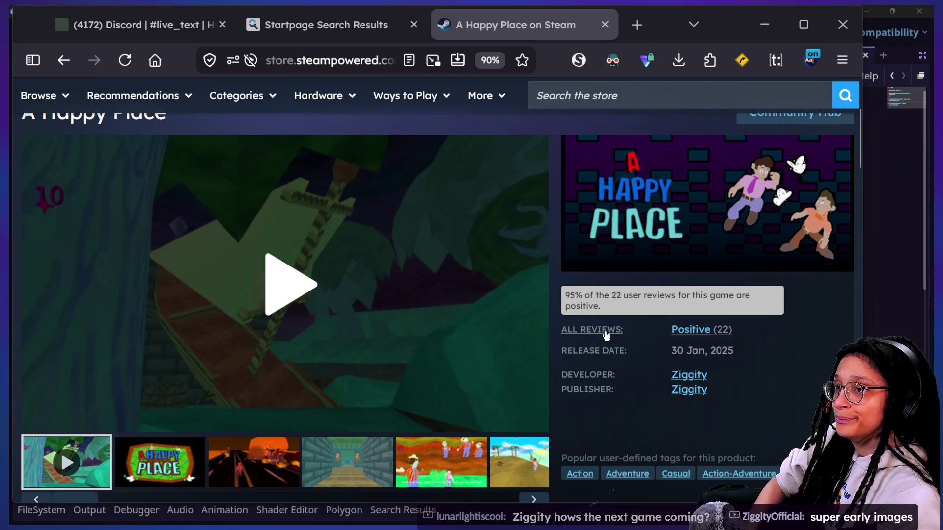
key(alt+Tab)
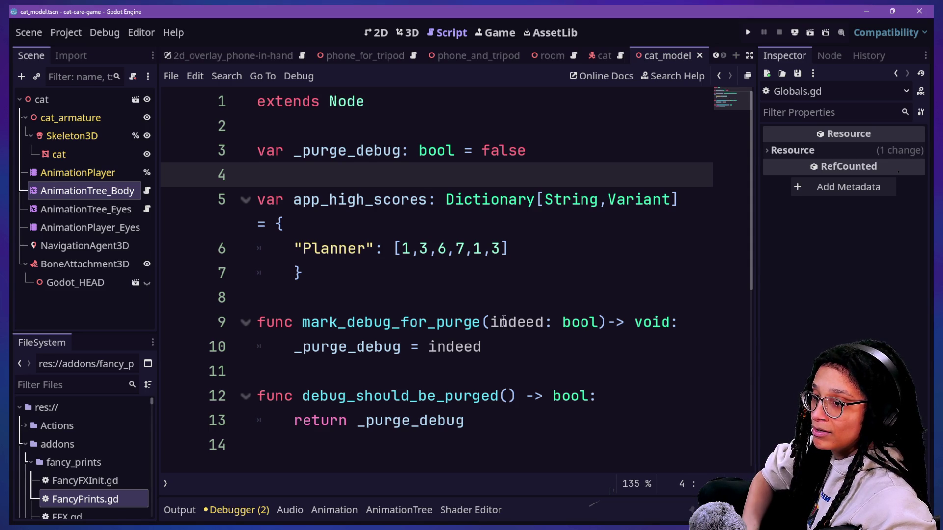
Step: Fold mark_debug_for_purge and the app_high_scores dictionary, then run the cat-care project
click(244, 324)
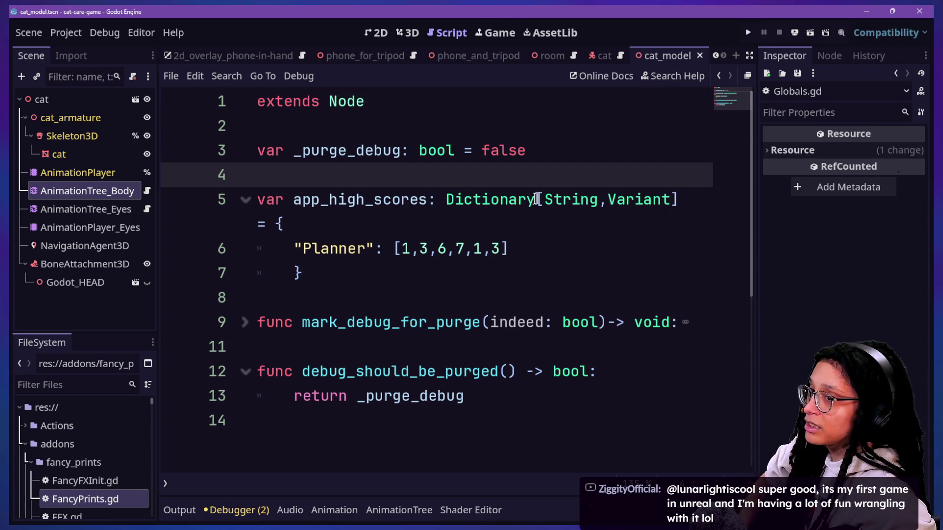
click(342, 227)
click(533, 247)
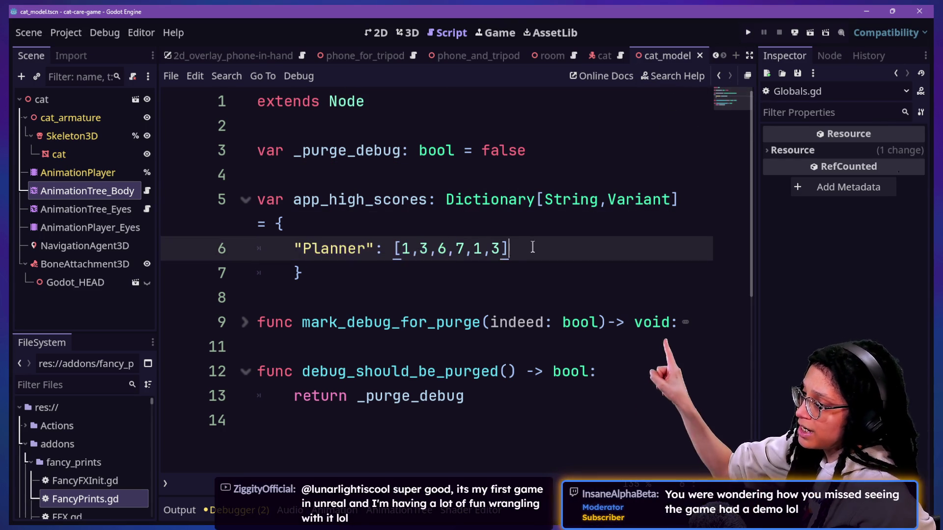
click(402, 248)
drag(401, 247, 485, 248)
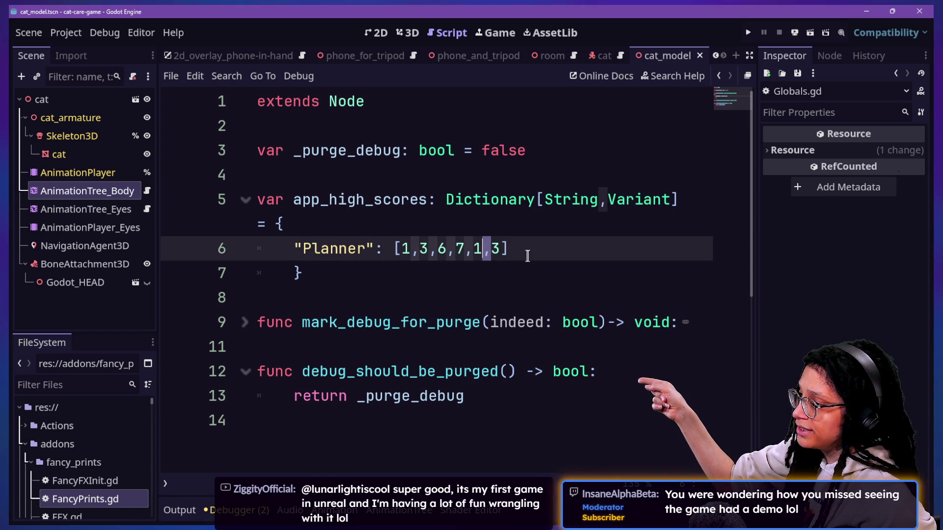
drag(558, 248, 393, 248)
click(245, 199)
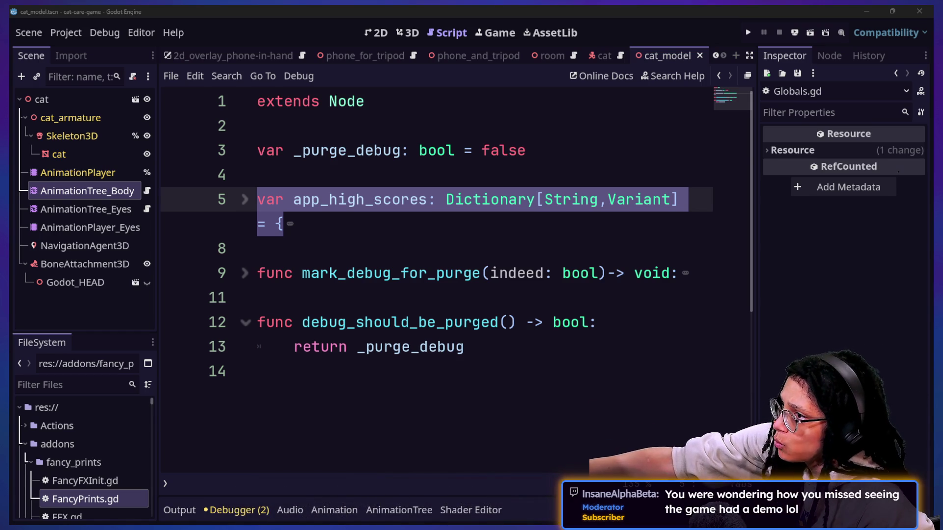
click(753, 31)
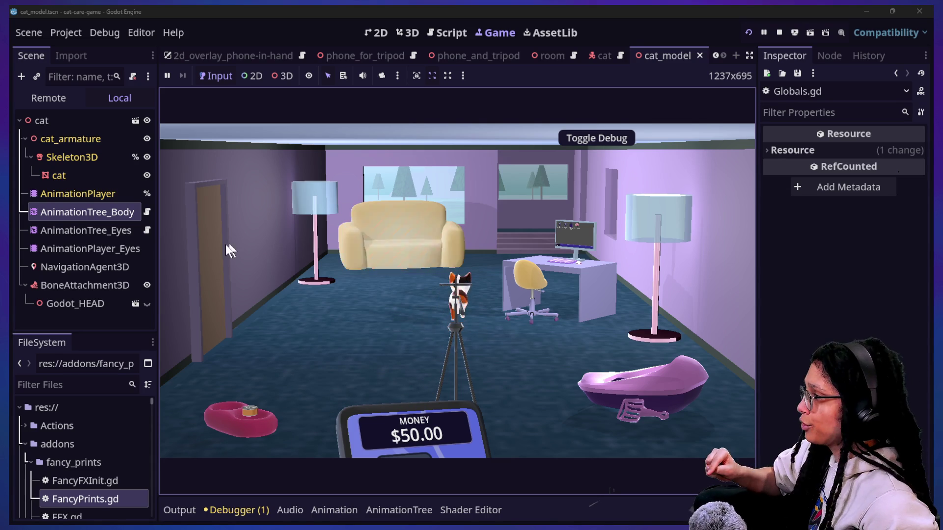
Step: Inspect the running game's Globals node, expanding App High Scores and its Planner array
click(61, 98)
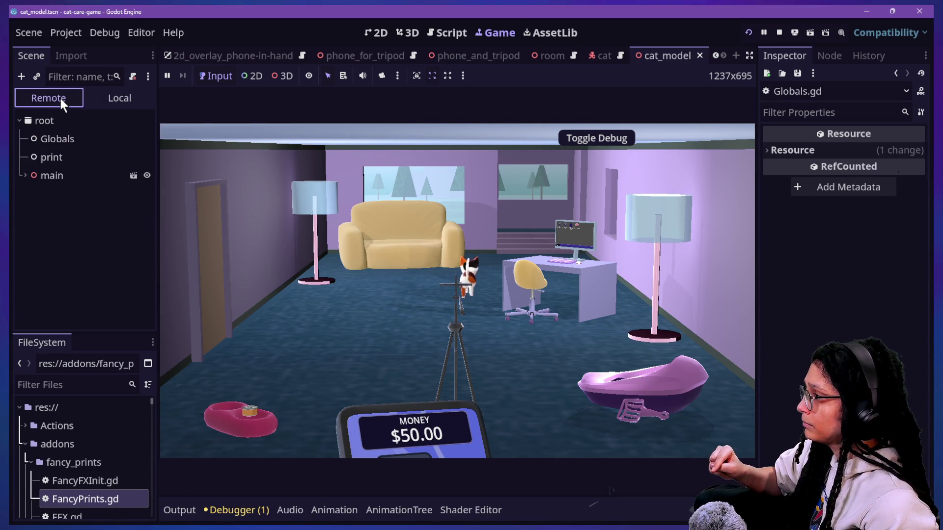
click(63, 138)
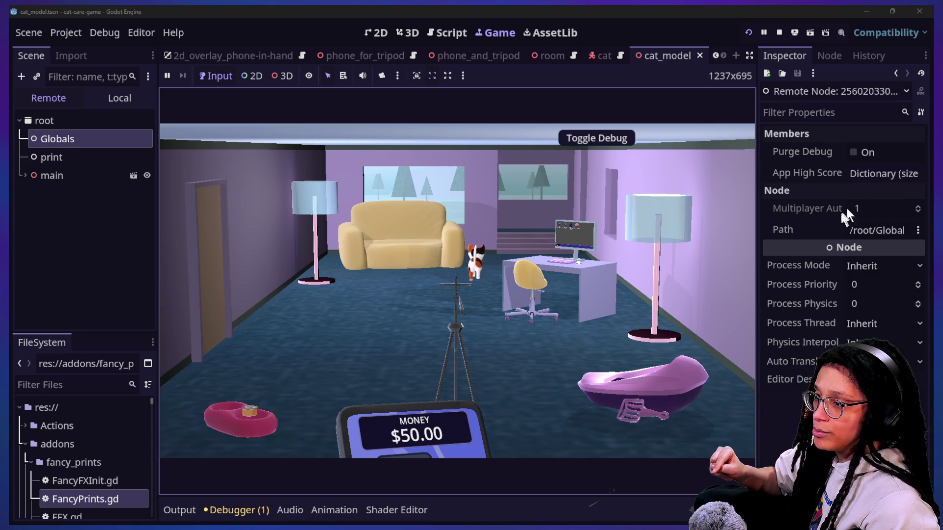
click(859, 178)
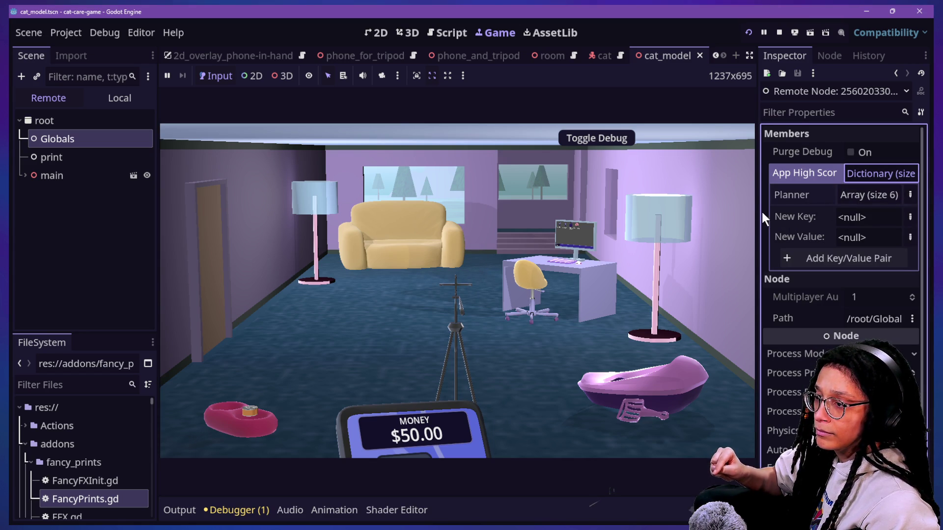
drag(757, 214, 521, 215)
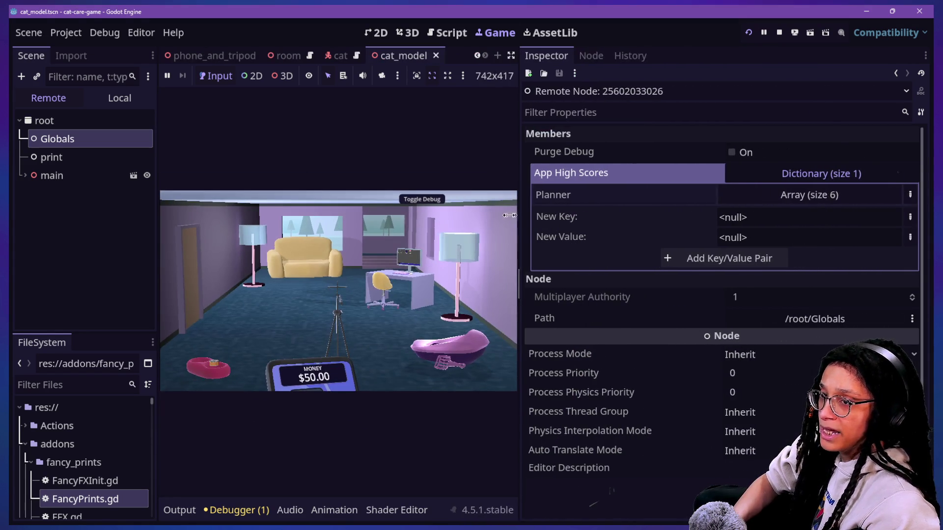
click(741, 194)
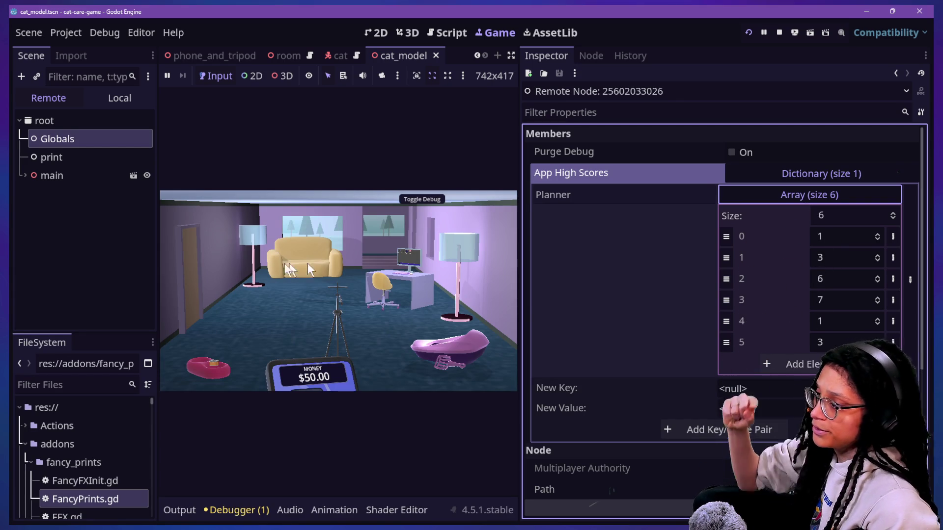
Step: Open Post Planner in the game, recheck the Globals Planner array, then switch editor windows
click(418, 282)
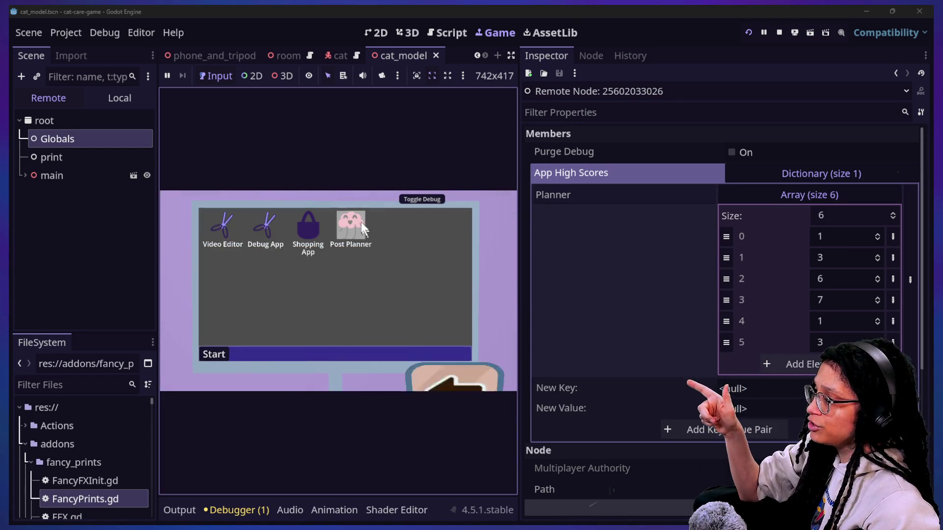
double_click(358, 220)
click(354, 288)
click(55, 177)
click(67, 141)
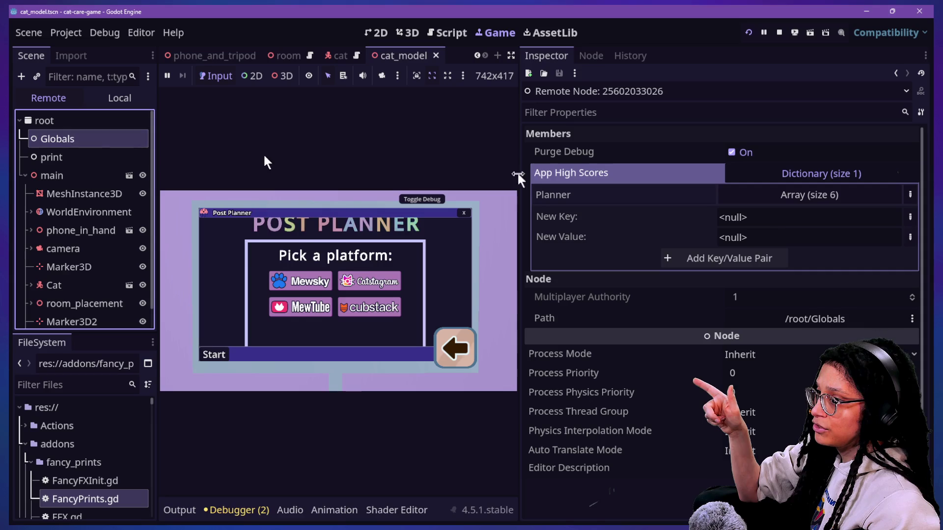
click(767, 195)
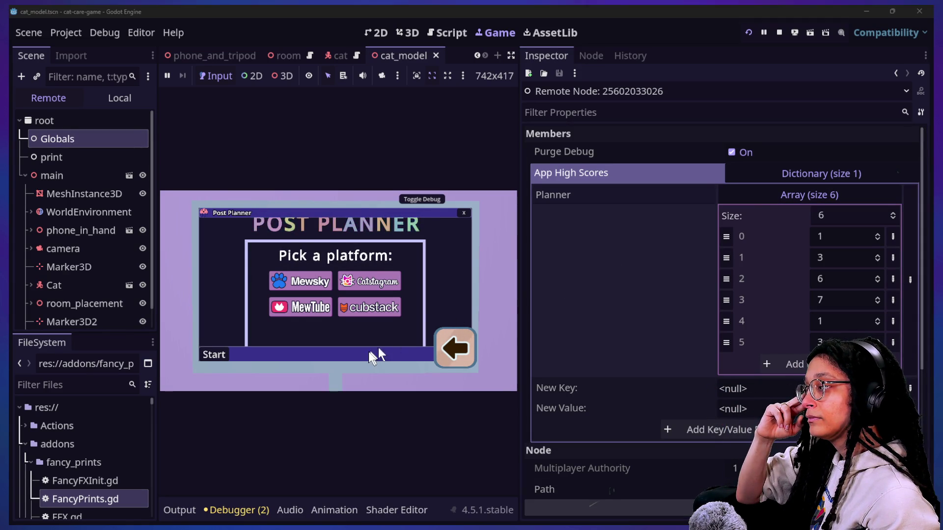
click(126, 384)
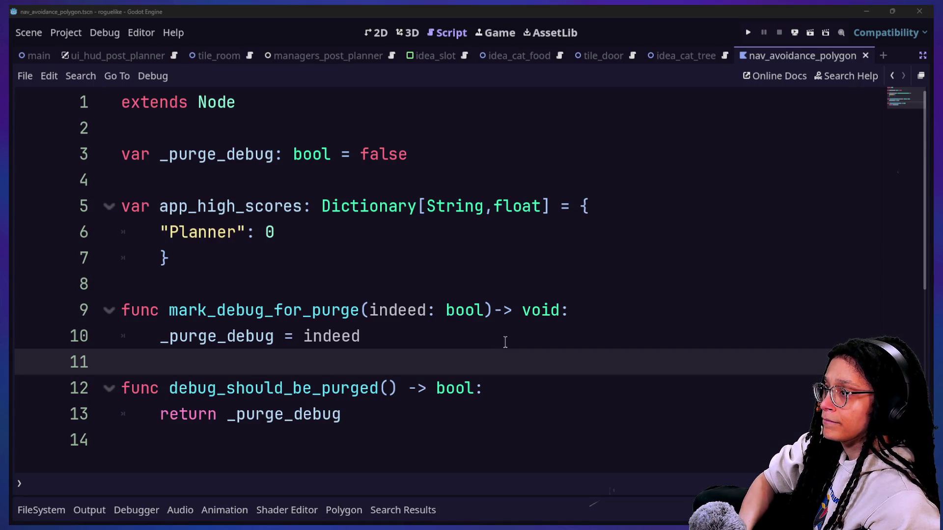
Step: Replace the Planner value 0 with an empty array []
drag(169, 258, 268, 244)
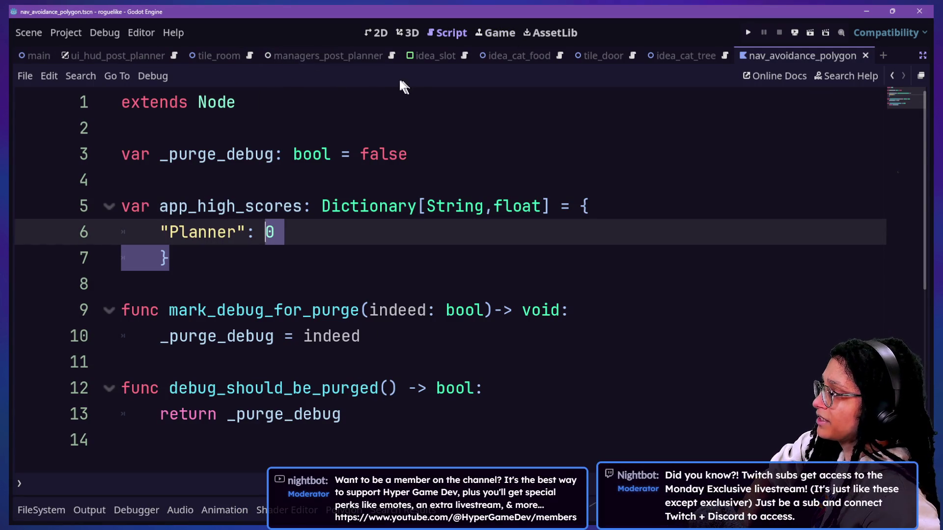
click(476, 118)
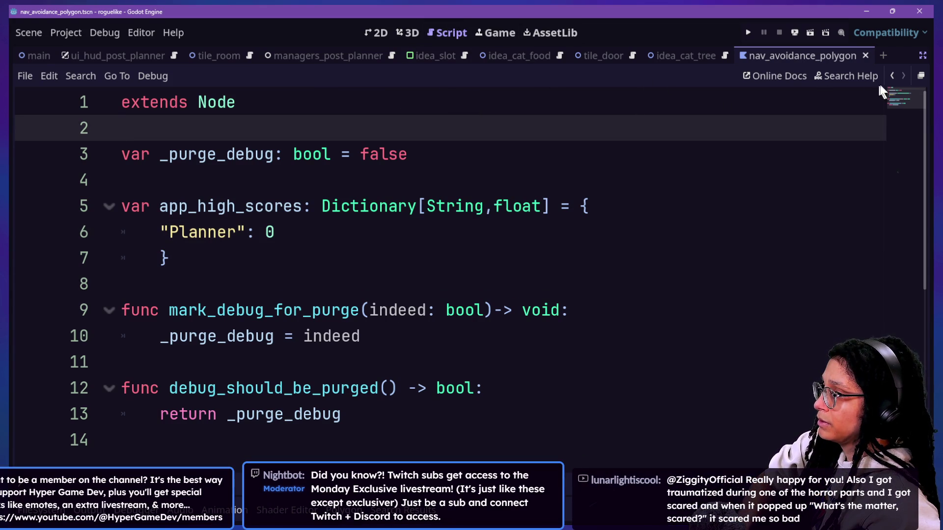
click(351, 228)
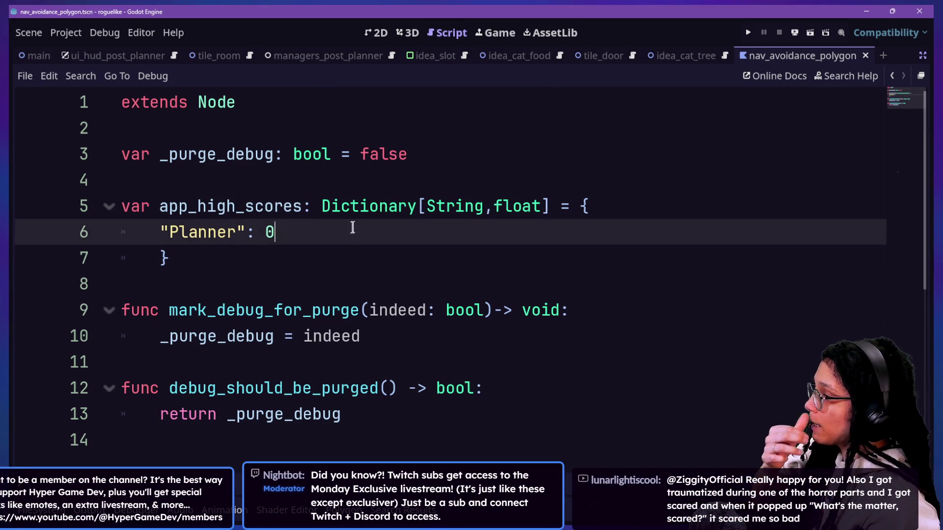
key(BackSpace)
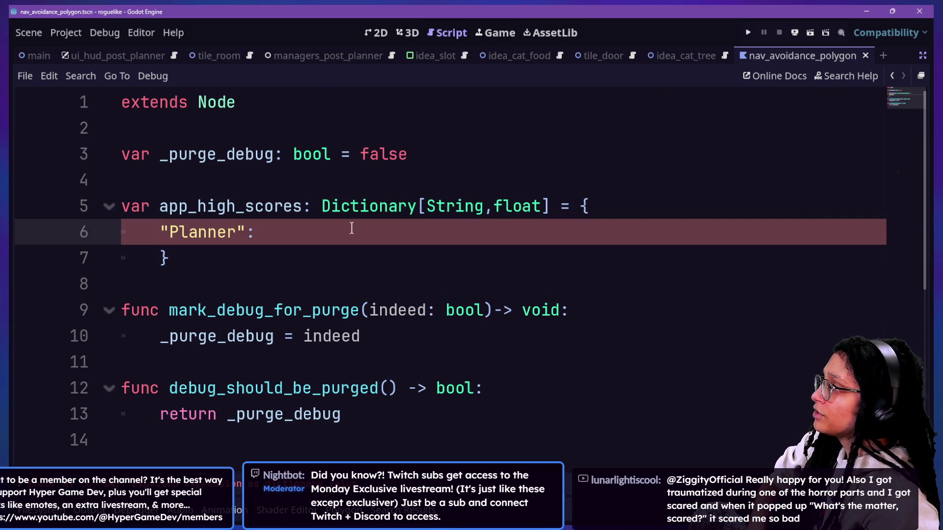
text(])
key(BackSpace)
text([)
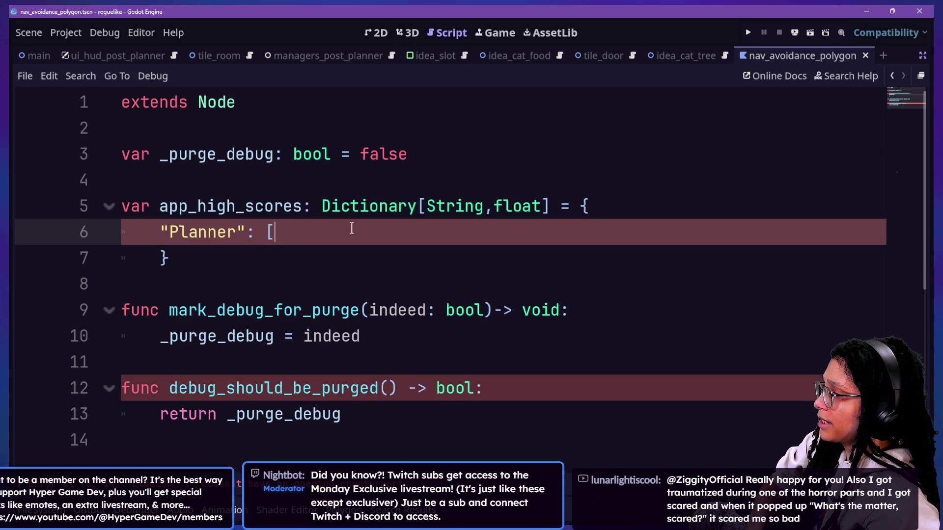
click(433, 259)
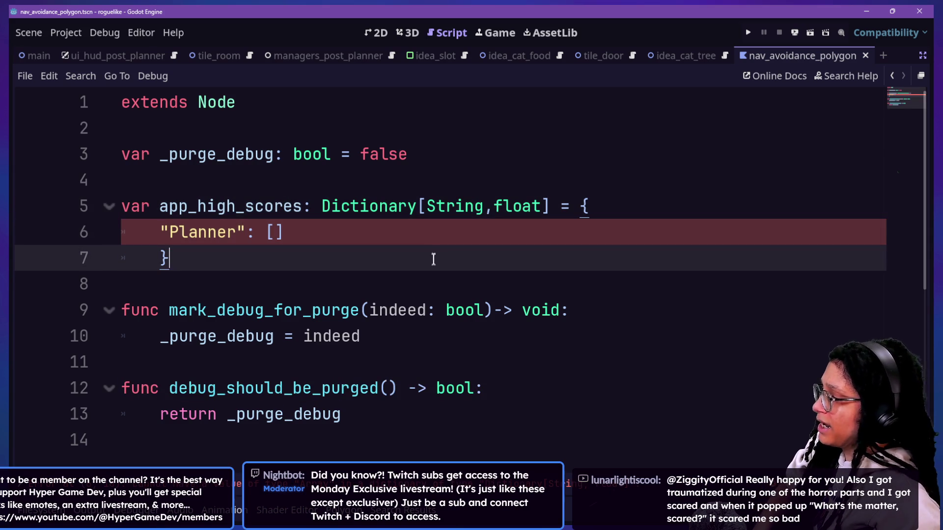
Step: Change the dictionary's float value type to Variant and save the script
click(536, 212)
key(BackSpace)
key(BackSpace)
key(BackSpace)
key(Delete)
text(V)
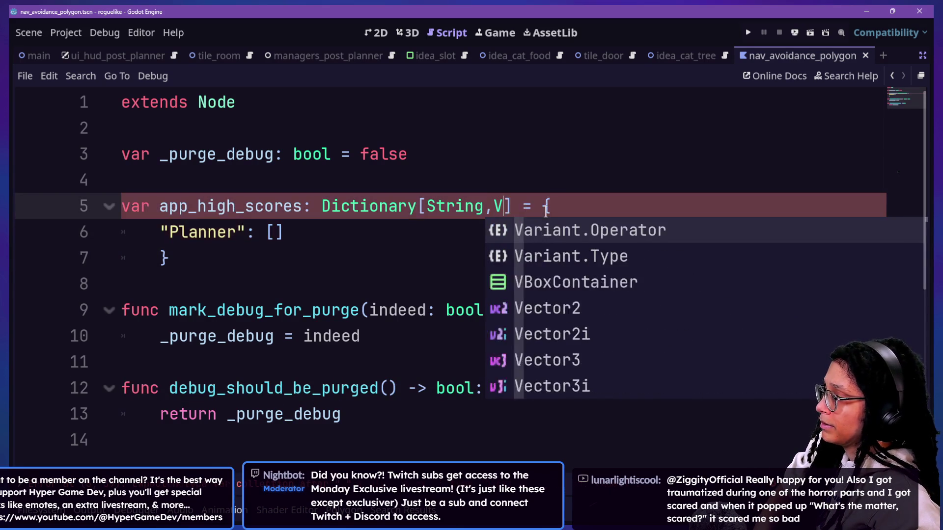
text(aroam)
key(BackSpace)
key(BackSpace)
key(BackSpace)
text(iant)
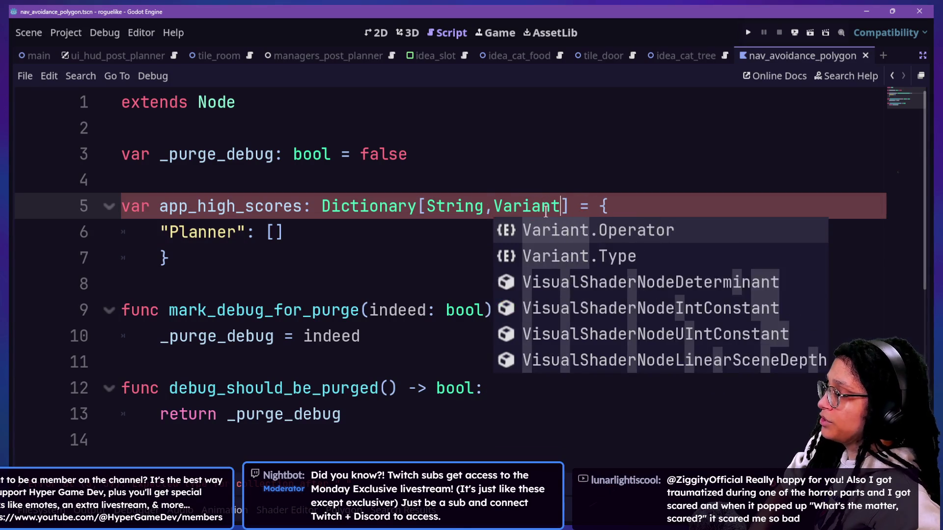
key(ctrl+s)
Step: Review the app_high_scores declaration at the top of the script, then go to the Game workspace
drag(198, 102, 549, 281)
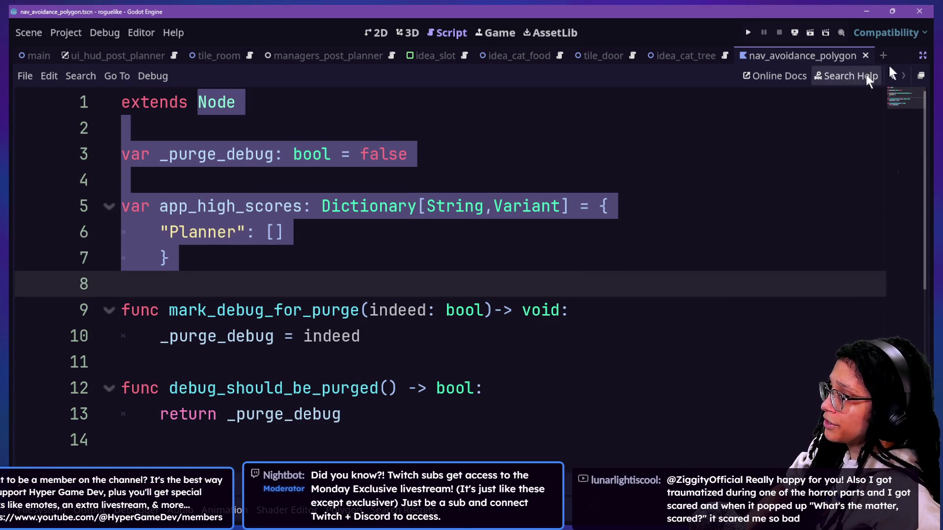
click(824, 118)
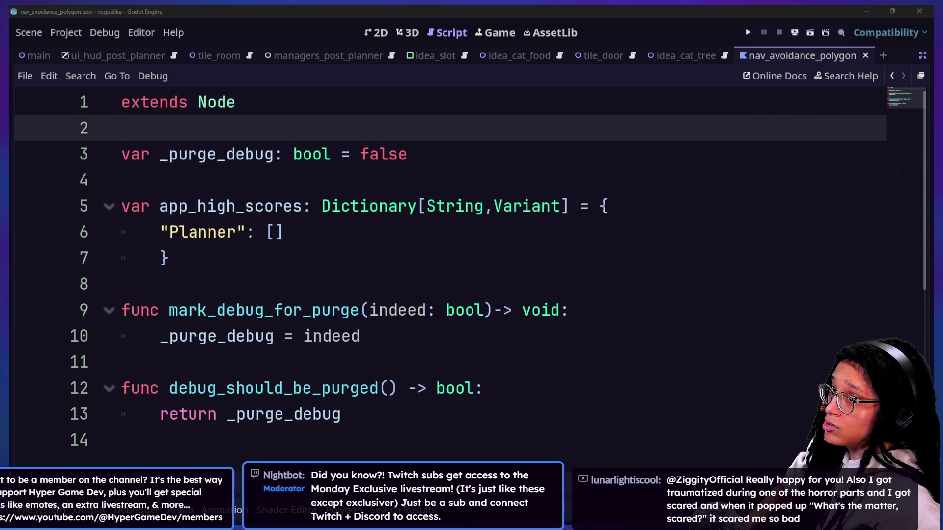
drag(700, 210, 501, 274)
click(500, 273)
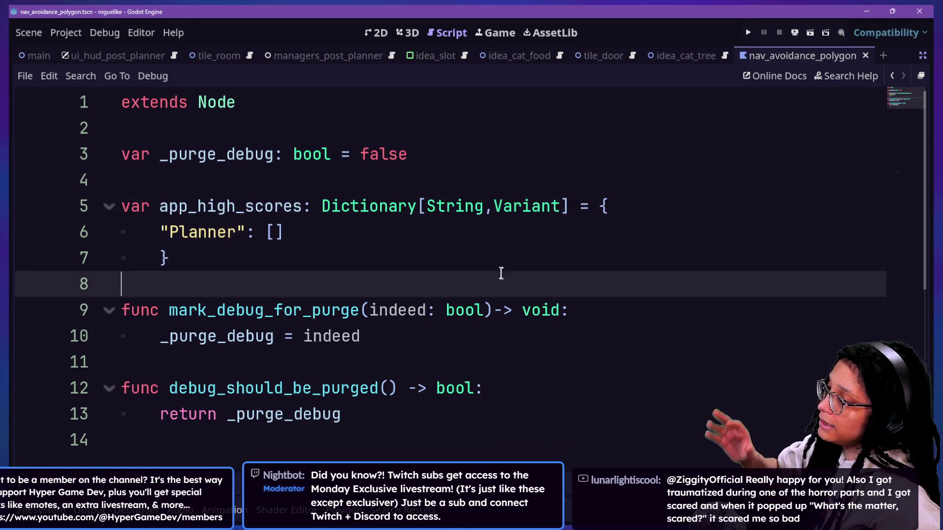
click(608, 153)
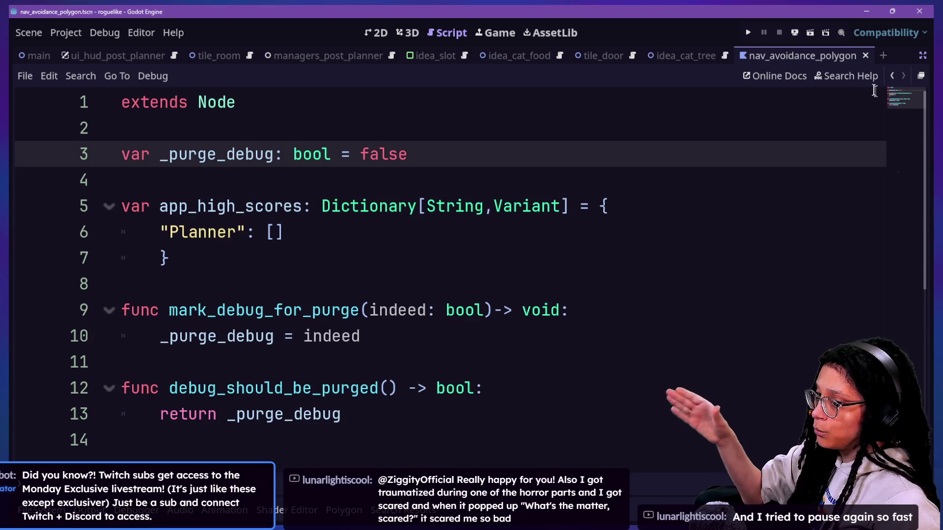
click(891, 104)
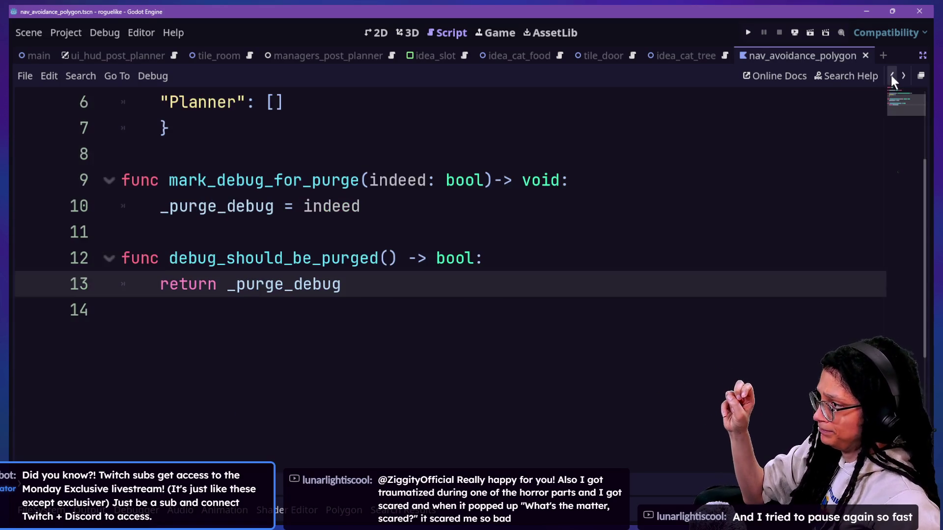
click(891, 90)
click(483, 28)
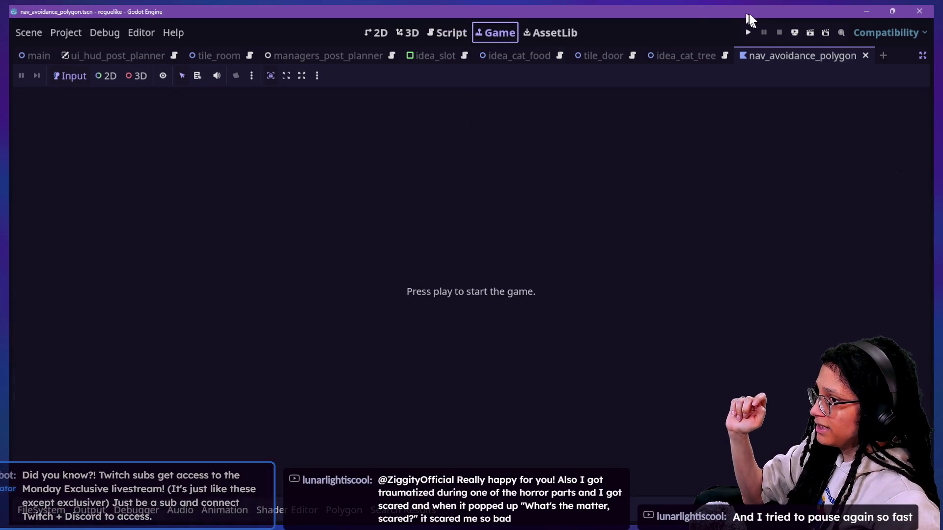
Step: Open the idea_slot scene's script and search the project for 'idea'
click(435, 55)
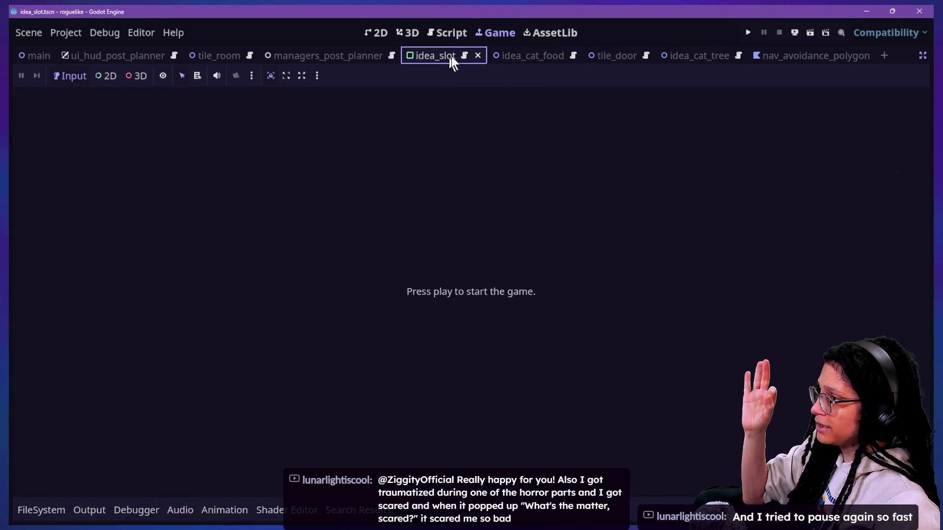
click(464, 55)
key(ctrl+shift+f)
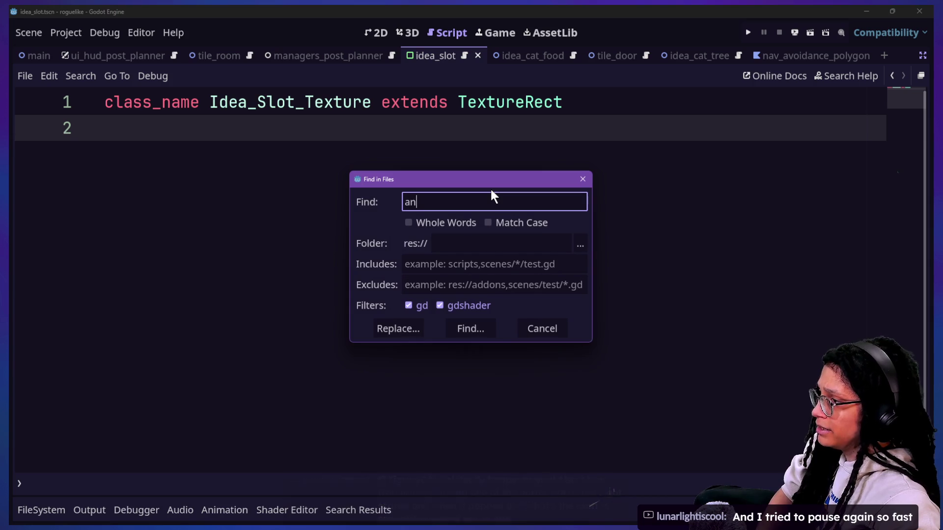
text(idea)
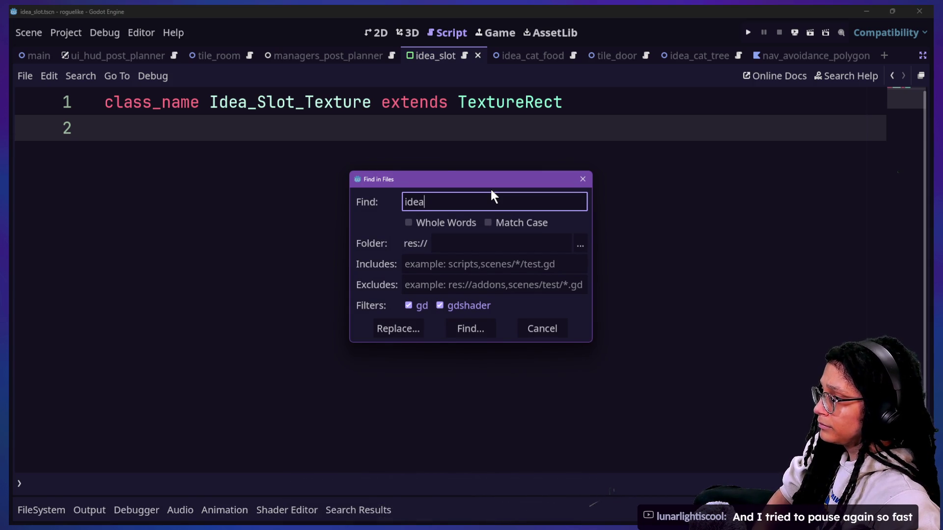
key(Return)
Step: Quick-open idea.gd and hide the search results panel
key(shift+alt+o)
text(idea)
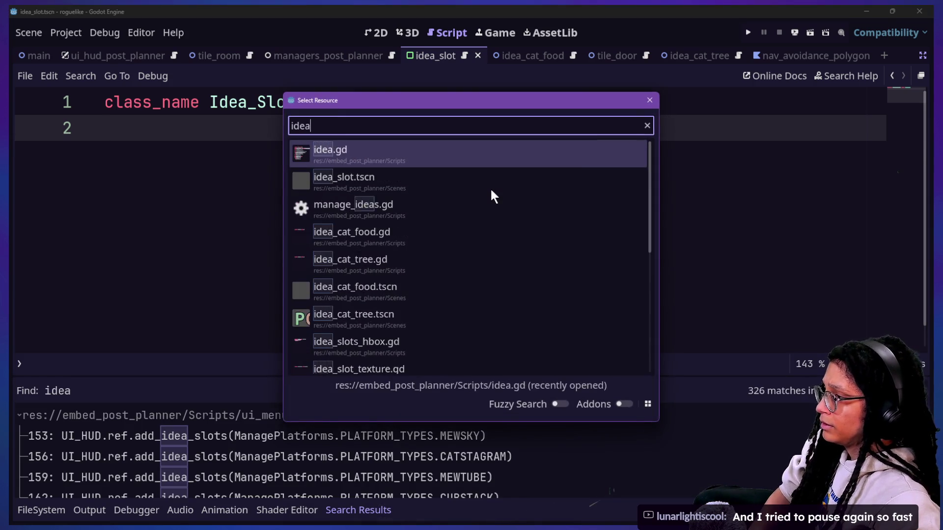
key(Return)
click(402, 231)
key(ctrl+j)
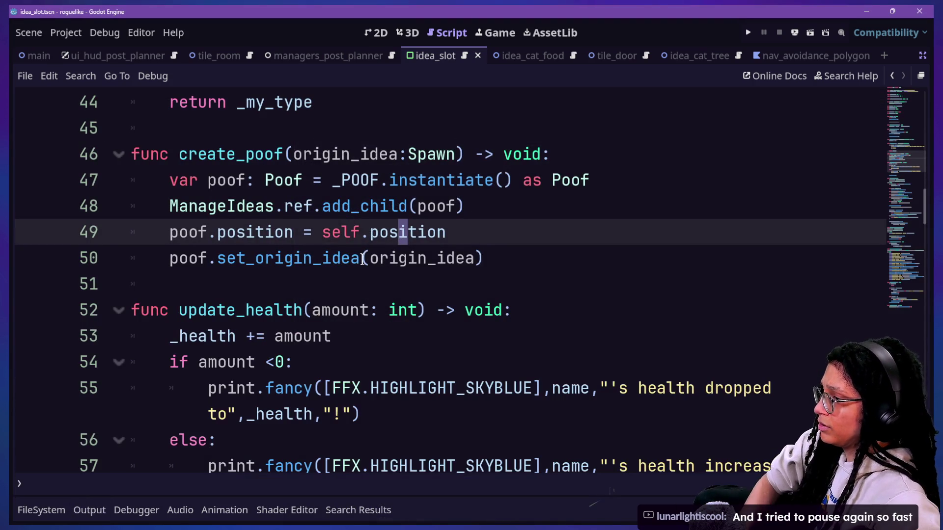
Step: Scroll through idea.gd's update_health and slot-animation functions
scroll(373, 253, down, 1)
click(362, 258)
key(Down)
scroll(361, 258, down, 4)
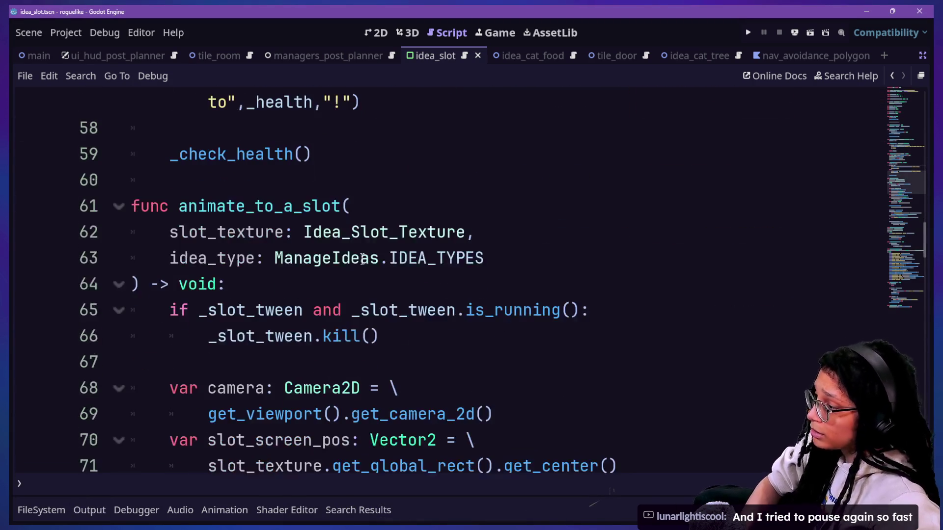
scroll(362, 259, down, 2)
scroll(361, 259, up, 2)
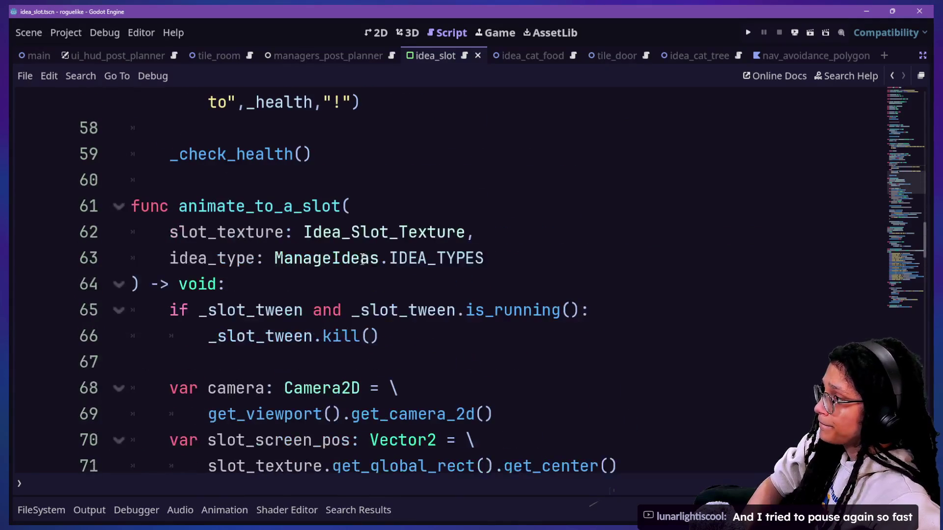
scroll(361, 259, down, 3)
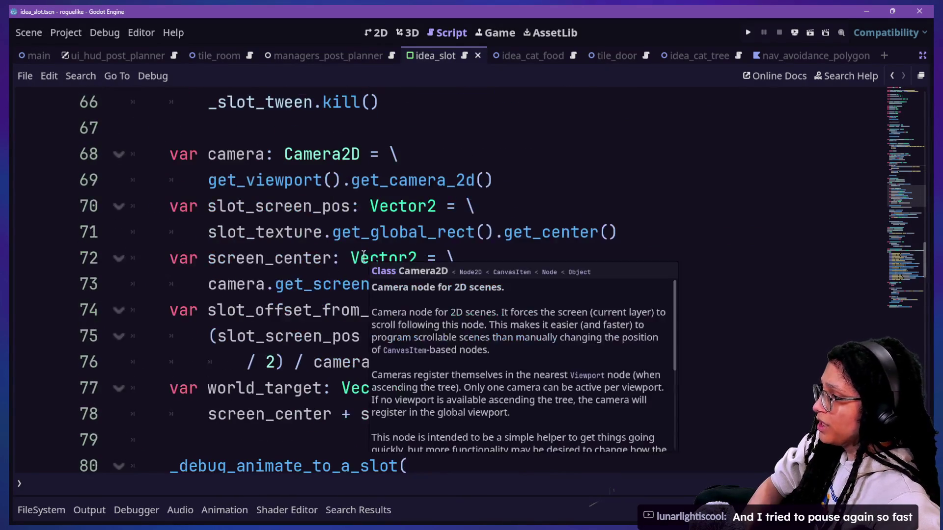
scroll(363, 257, up, 2)
scroll(364, 257, down, 12)
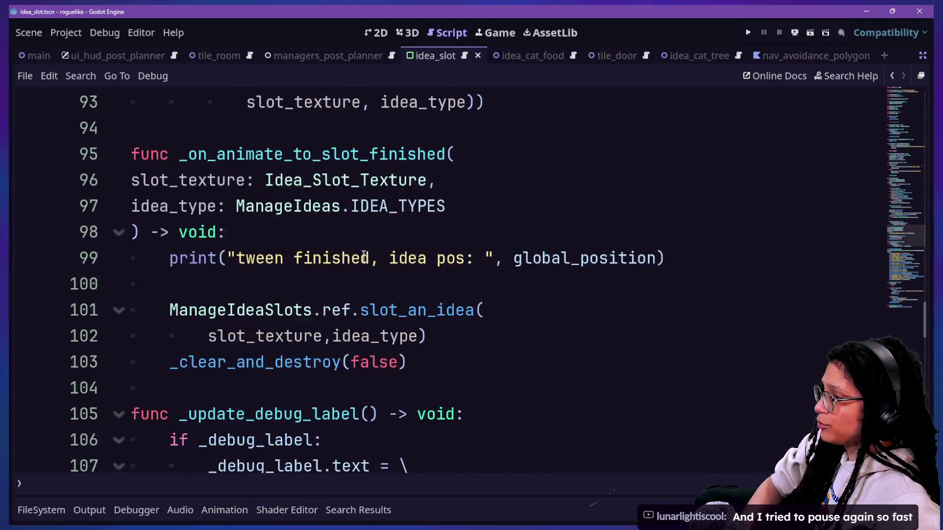
scroll(363, 256, down, 1)
scroll(363, 257, down, 2)
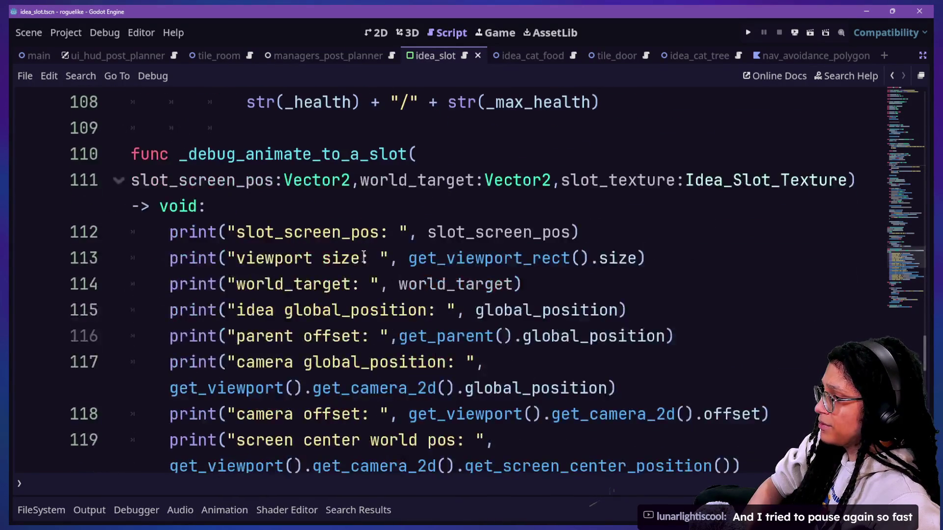
scroll(364, 257, up, 10)
scroll(363, 257, down, 2)
scroll(364, 257, up, 11)
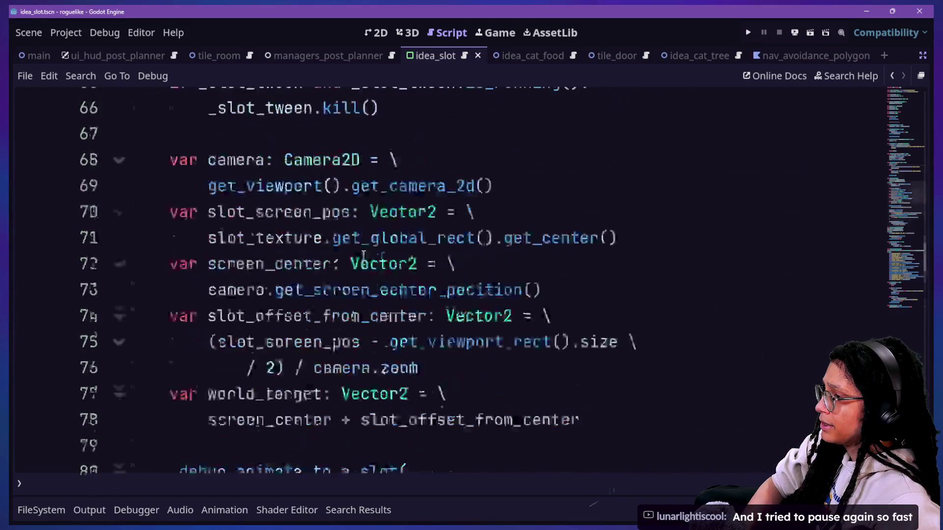
scroll(364, 257, up, 1)
scroll(363, 257, down, 5)
scroll(363, 257, up, 3)
key(ctrl+f)
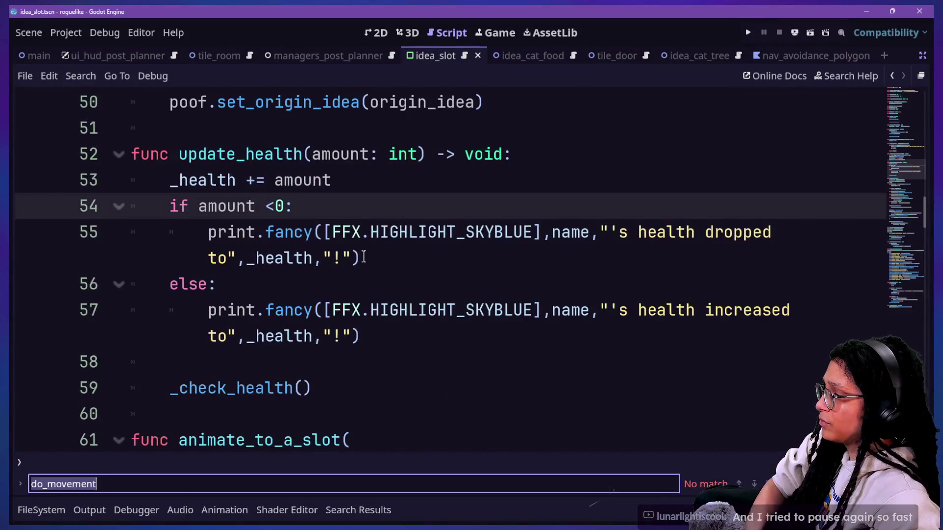
Step: Find _get_collected and add a new line reading 'Globals.' at its end
text(_get_)
key(Return)
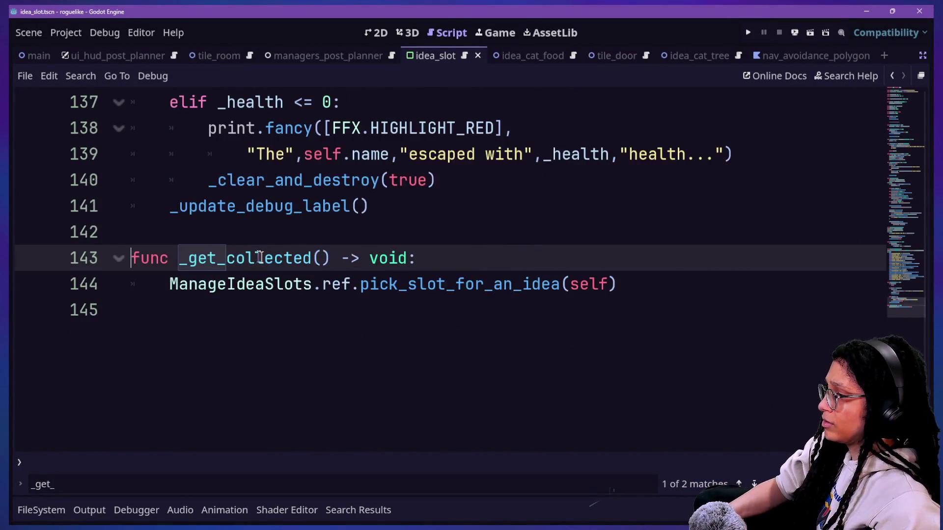
mouse_move(299, 251)
mouse_down()
mouse_move(631, 307)
mouse_move(616, 284)
mouse_up()
click(645, 285)
key(Return)
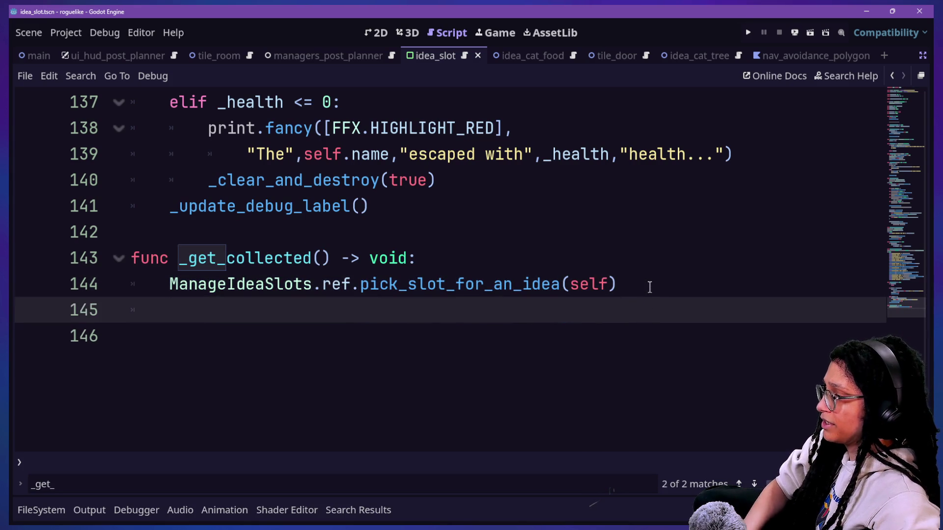
text(Globals.)
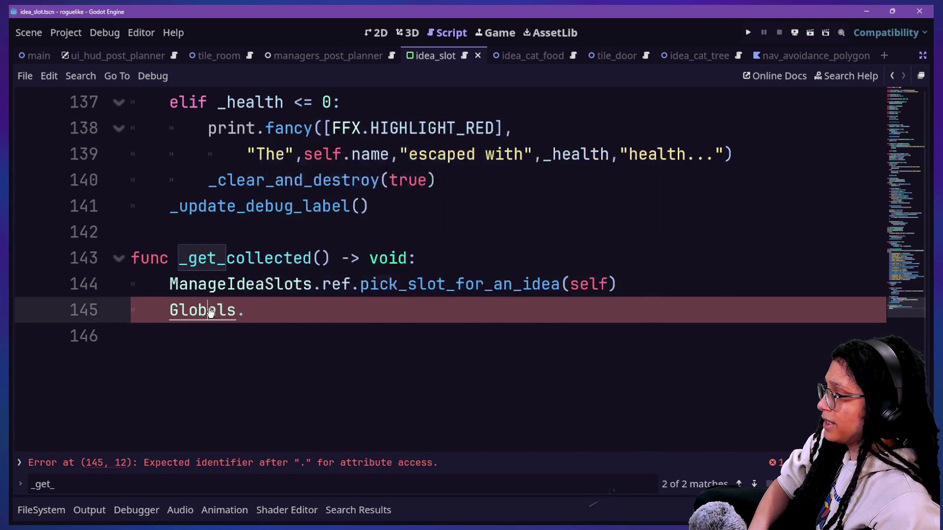
Step: Open the Globals script from that reference and scroll to debug_should_be_purged
ctrl+click(210, 310)
scroll(488, 306, down, 2)
click(474, 301)
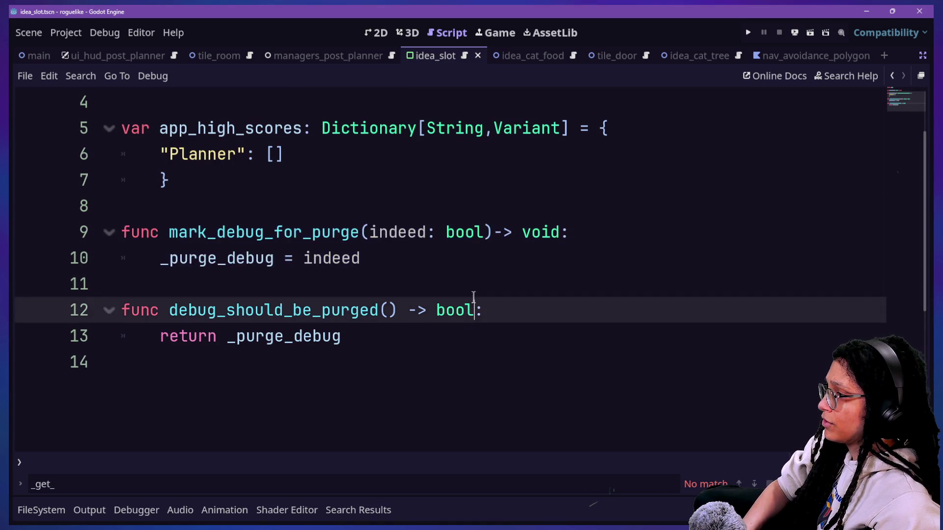
Step: Adjust the blank lines after the app_high_scores dictionary's closing brace
scroll(474, 299, up, 3)
drag(161, 180, 86, 252)
click(297, 248)
mouse_move(257, 179)
mouse_down()
mouse_move(353, 285)
mouse_move(414, 236)
mouse_move(269, 276)
mouse_move(488, 179)
mouse_move(268, 275)
mouse_up()
click(328, 444)
click(316, 265)
click(339, 280)
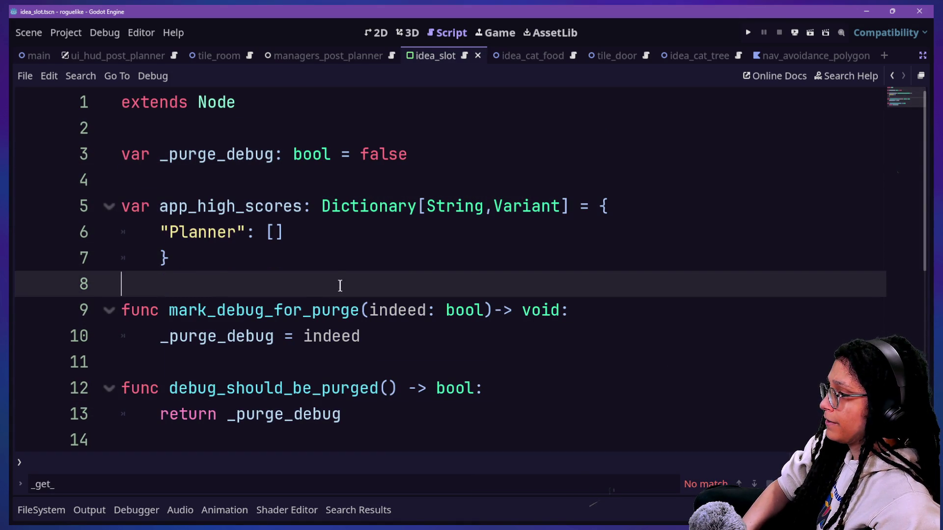
click(320, 265)
key(Return)
key(Down)
key(Up)
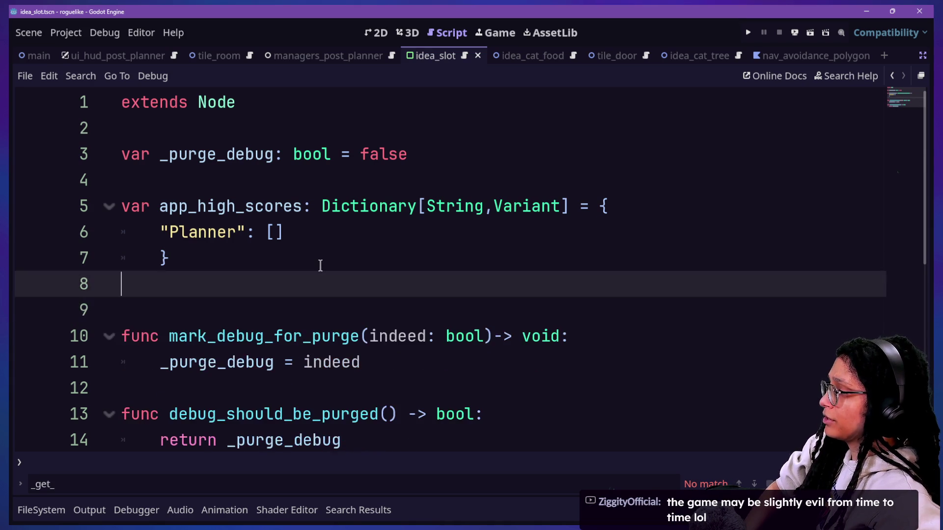
key(BackSpace)
Step: Start a new func update_score( declaration below return _purge_debug
click(384, 397)
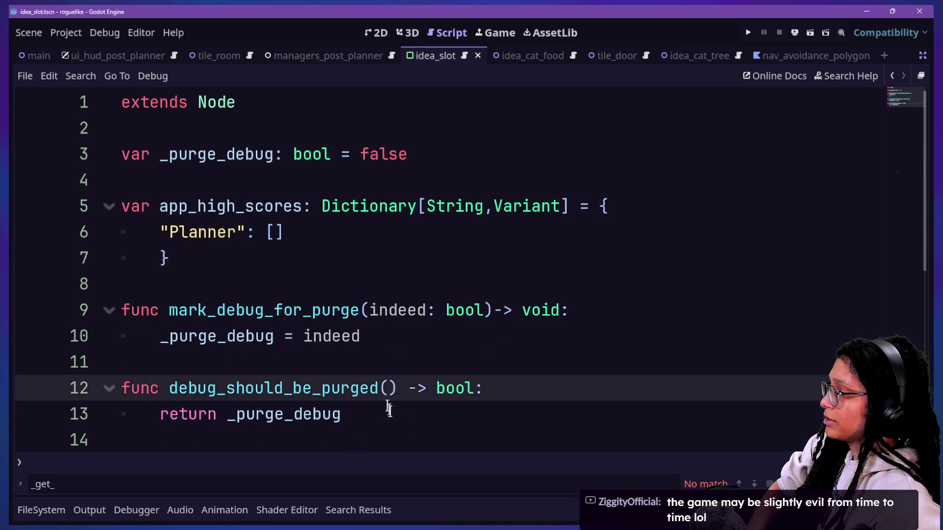
click(386, 405)
key(Return)
key(Down)
text(c upd)
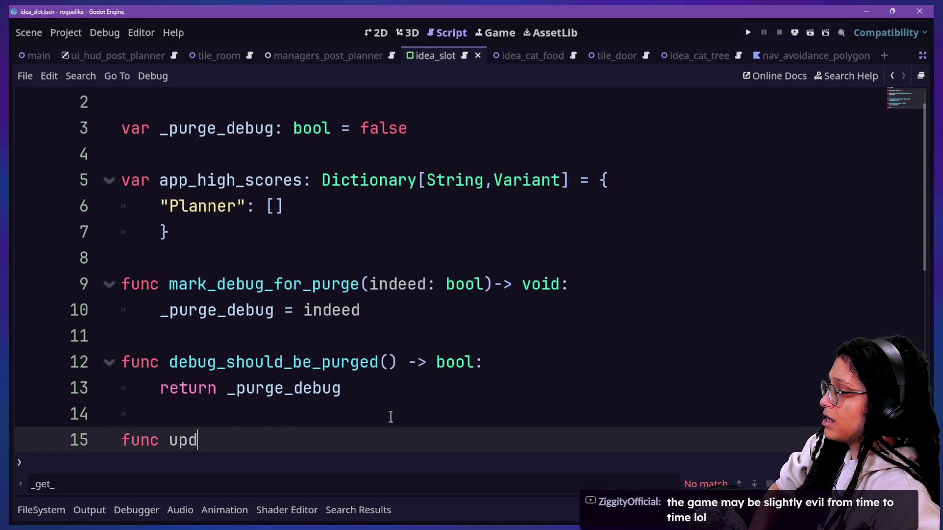
text(ate_d)
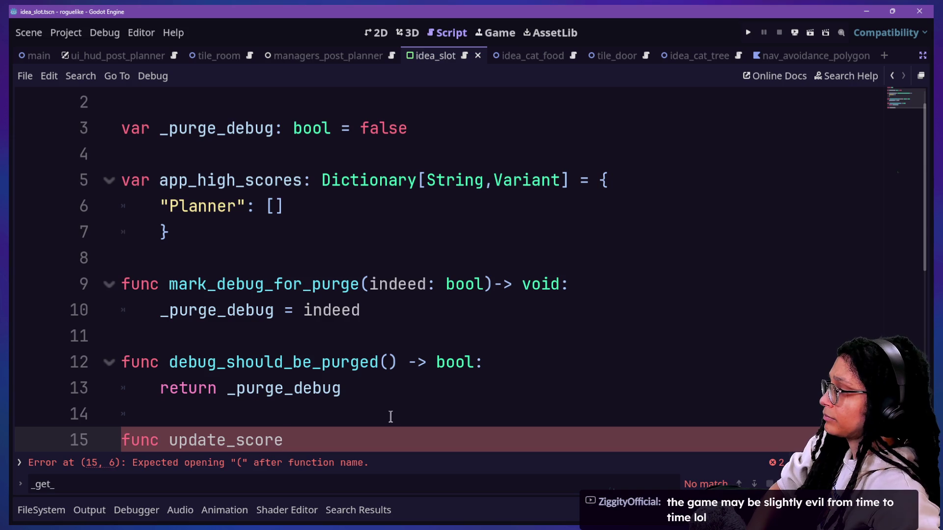
Step: Rename the dictionary to _app_high_scores and save
click(159, 182)
text(_)
click(209, 321)
key(ctrl+s)
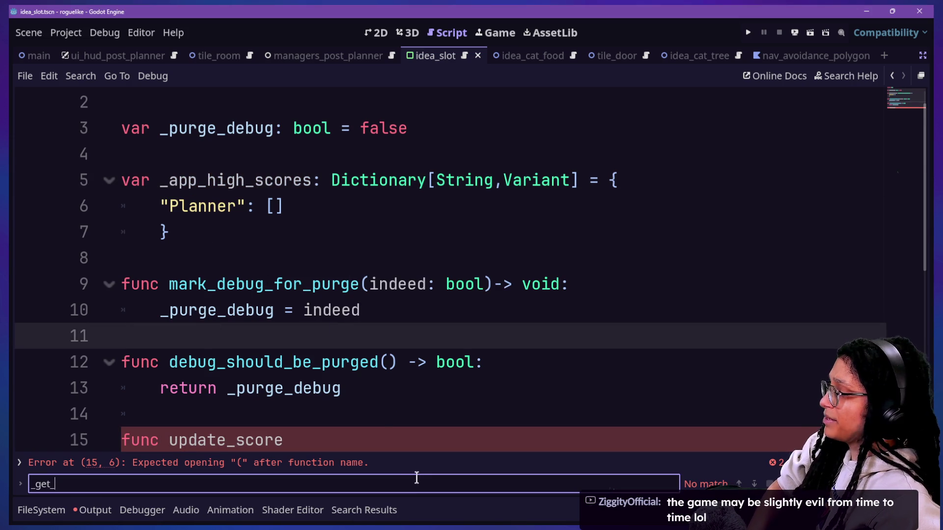
Step: Add a blank line below extends Node, then bring up the Chat window
click(382, 433)
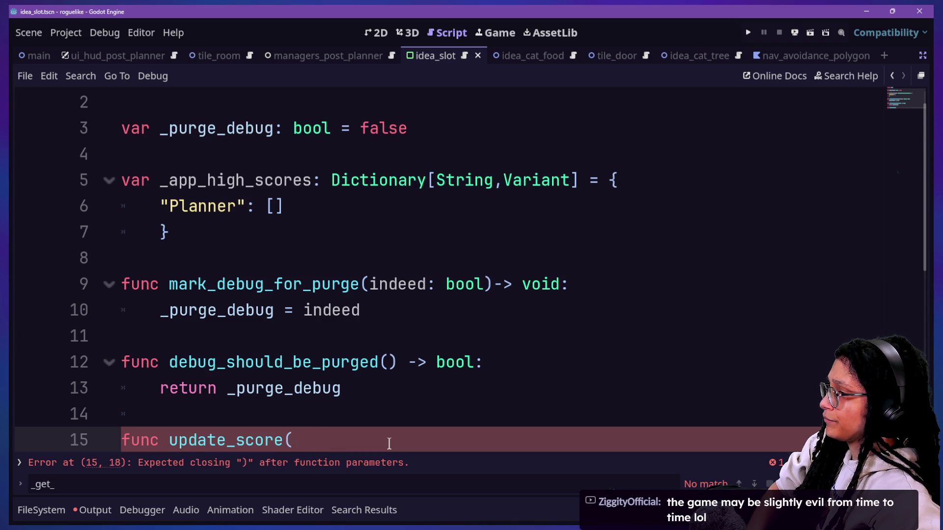
text(()
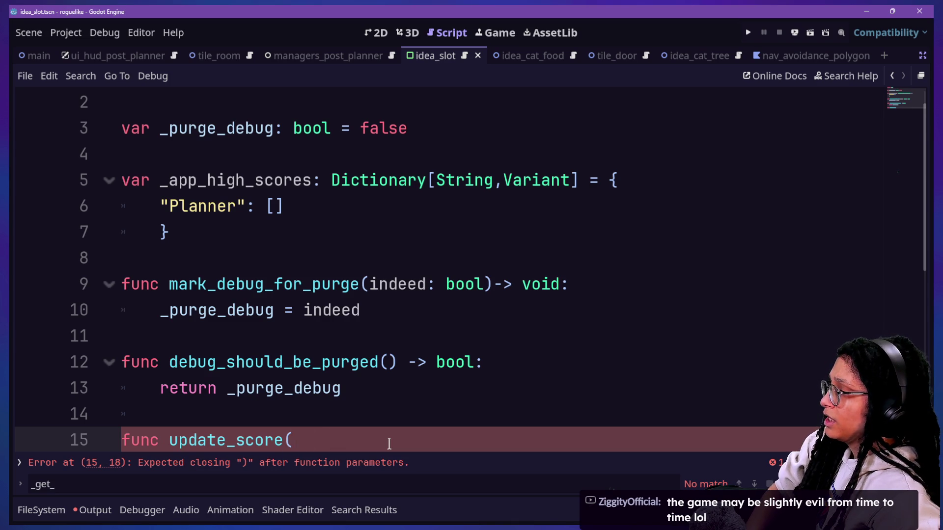
scroll(289, 227, up, 1)
click(288, 100)
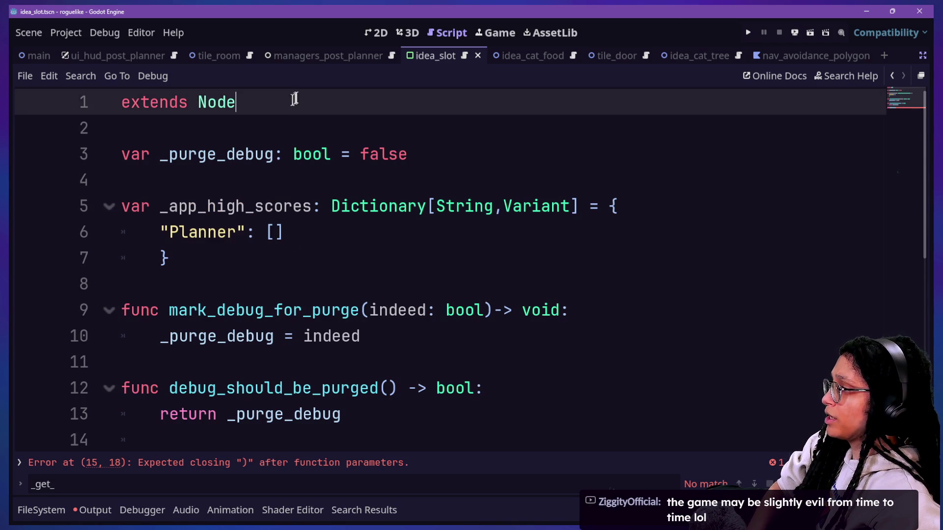
key(Return)
key(Return)
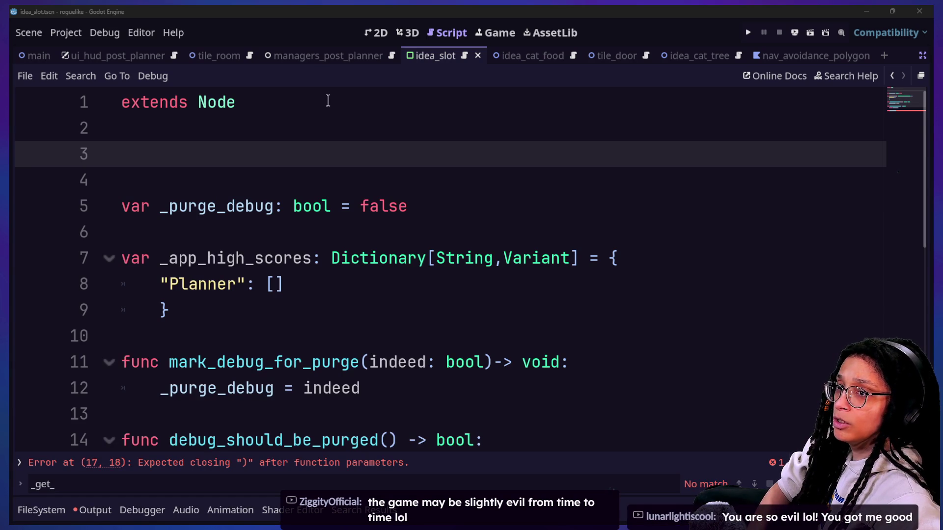
key(alt+Tab)
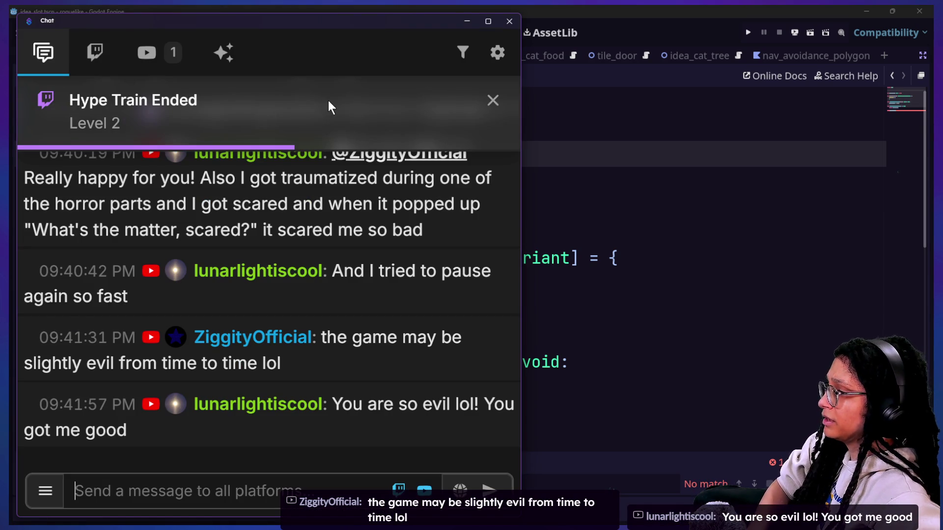
scroll(307, 356, up, 3)
scroll(307, 355, up, 1)
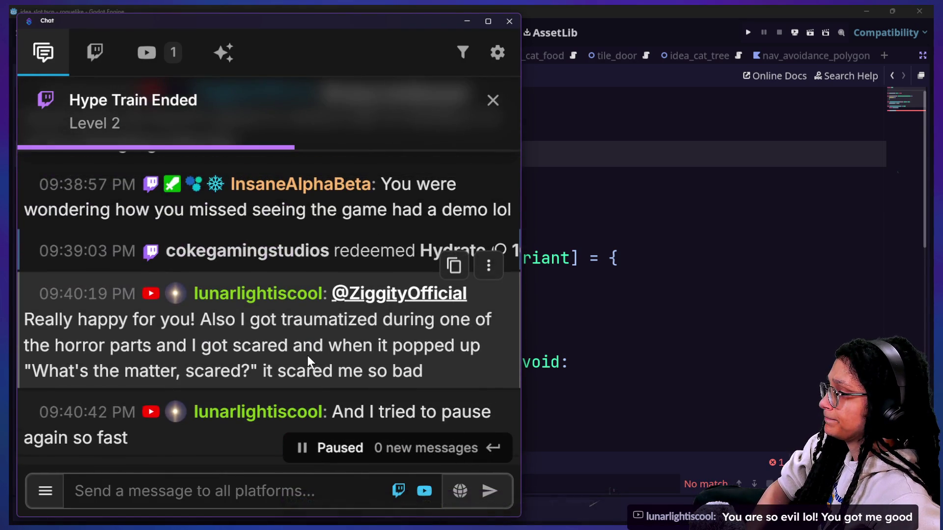
scroll(326, 360, up, 3)
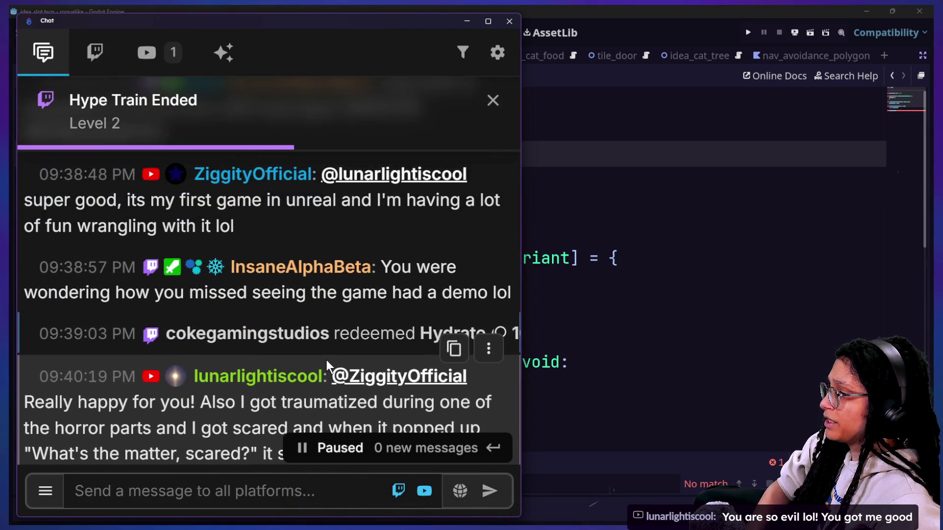
scroll(326, 360, up, 4)
scroll(325, 295, up, 2)
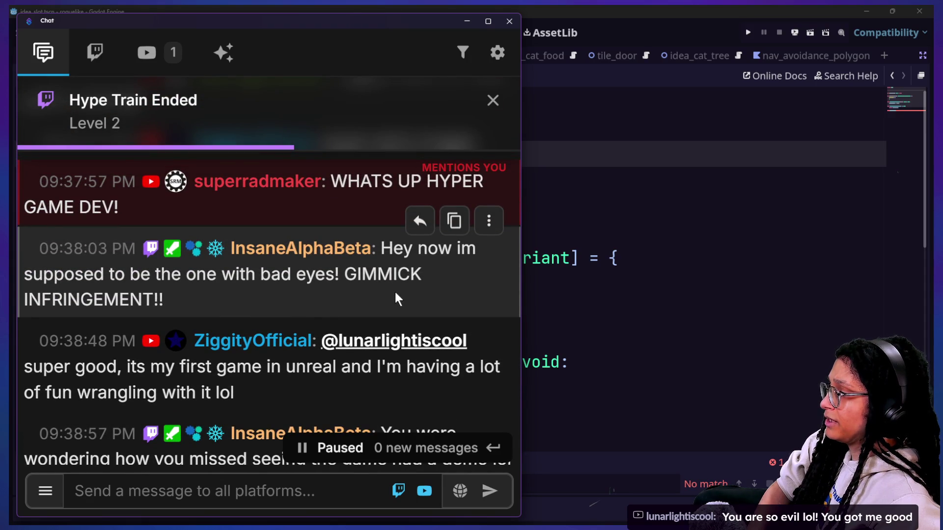
scroll(394, 290, up, 1)
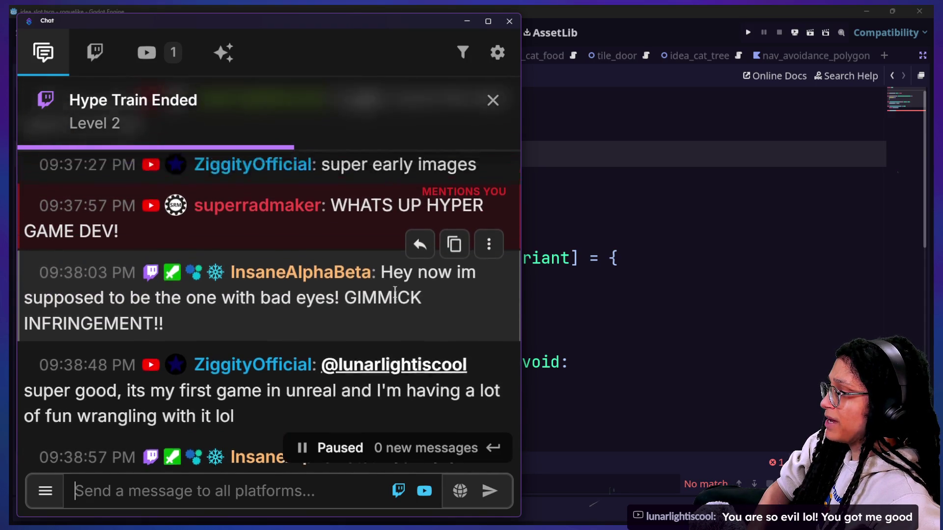
scroll(395, 293, down, 10)
scroll(395, 290, down, 3)
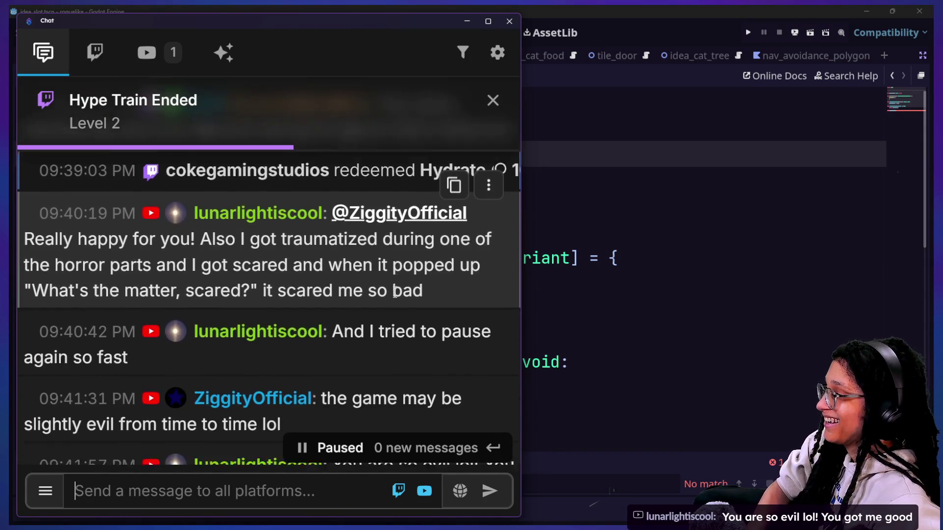
scroll(395, 290, up, 3)
scroll(396, 291, down, 1)
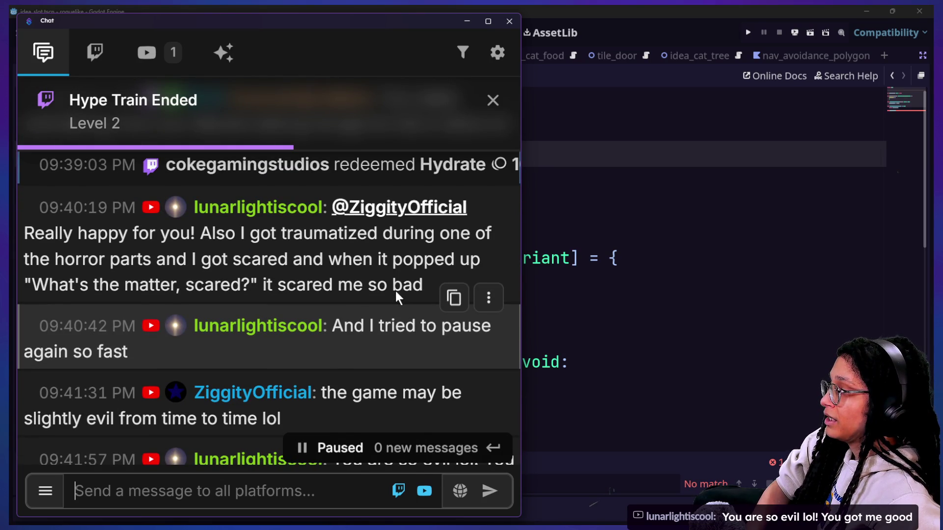
drag(105, 259, 342, 291)
drag(202, 235, 334, 284)
click(344, 288)
scroll(352, 290, down, 2)
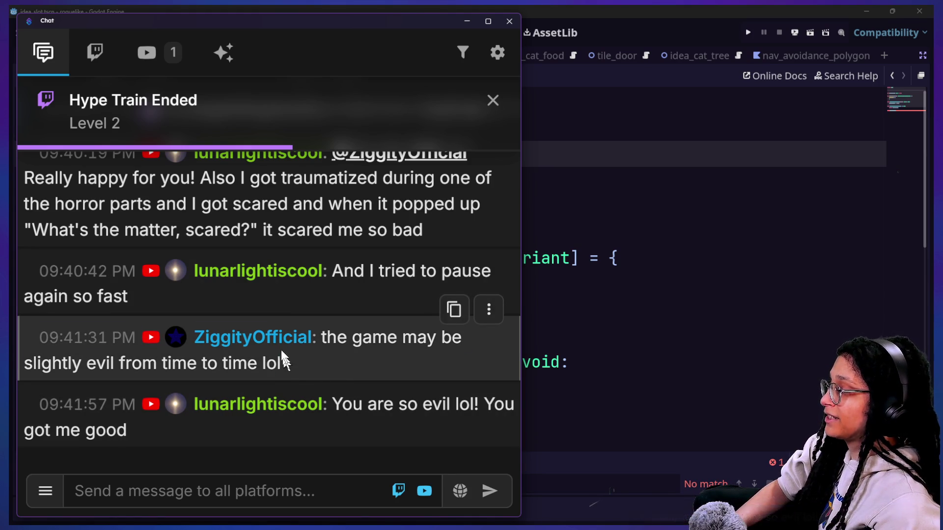
drag(287, 364, 279, 296)
key(alt+Tab)
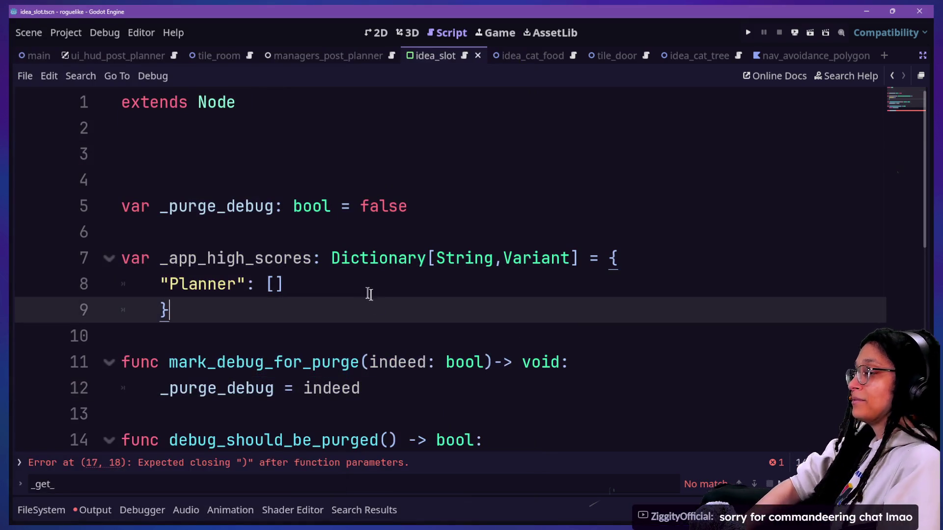
click(357, 289)
key(Down)
key(Down)
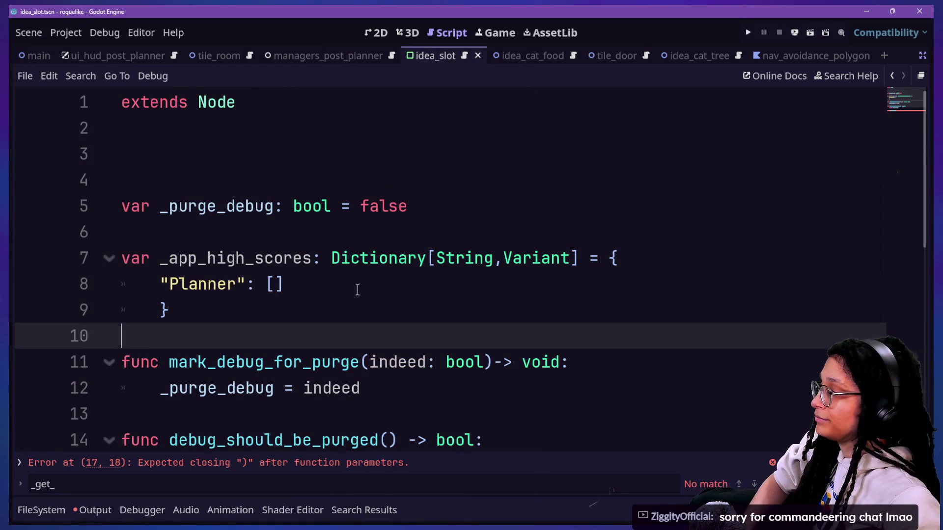
click(358, 290)
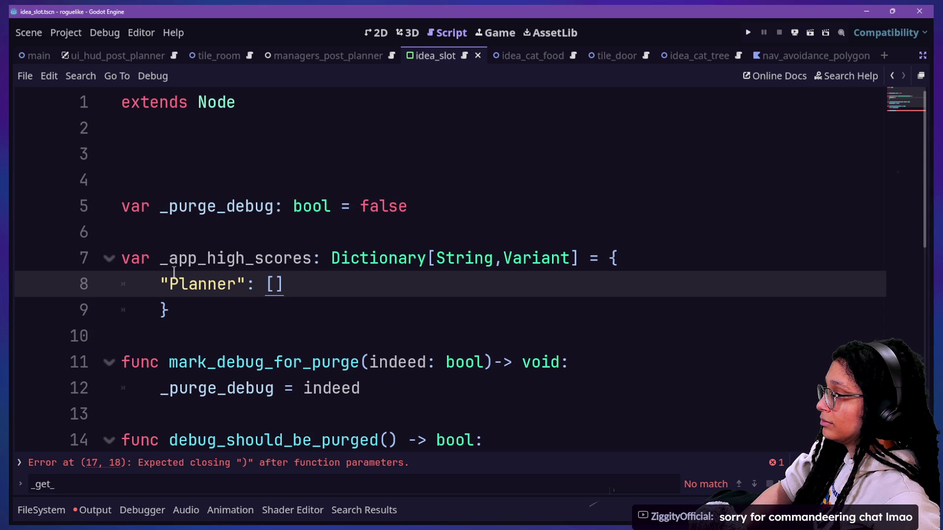
key(alt+Tab)
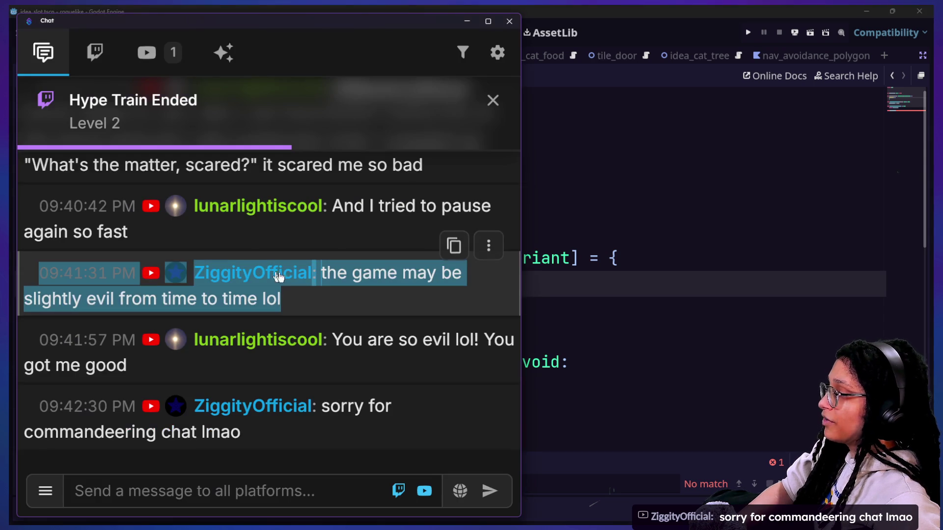
Step: Select and deselect several recent chat messages
click(236, 238)
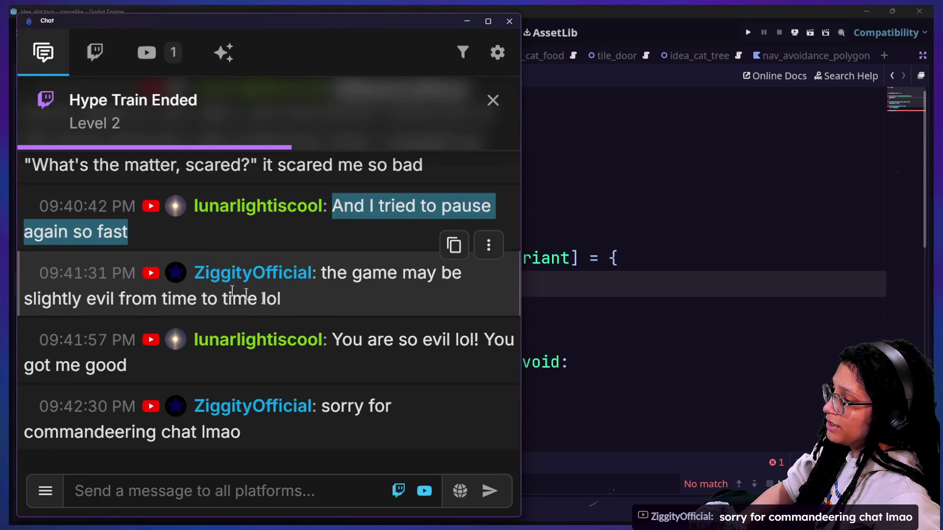
mouse_move(353, 338)
mouse_down()
mouse_move(282, 301)
mouse_move(217, 241)
mouse_move(369, 338)
mouse_up()
triple_click(219, 230)
click(369, 338)
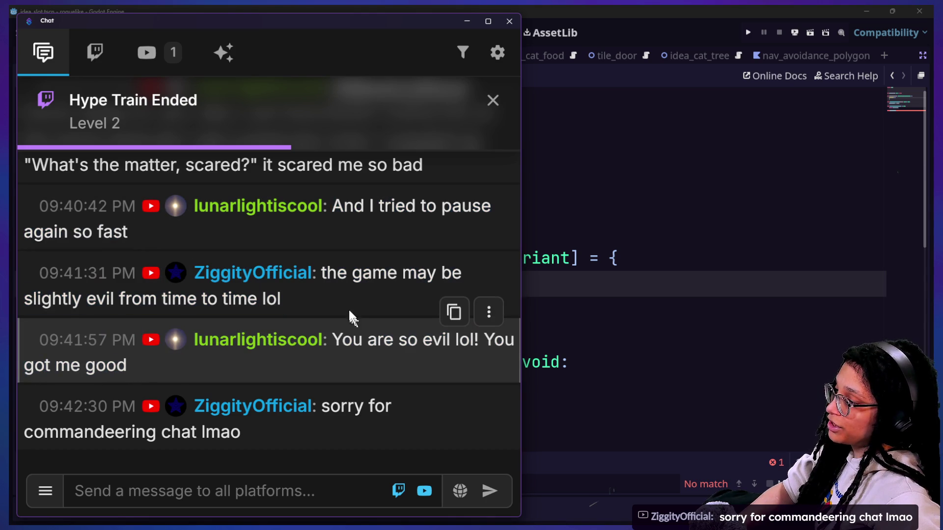
drag(206, 242, 376, 339)
click(390, 350)
drag(331, 385, 273, 239)
click(272, 239)
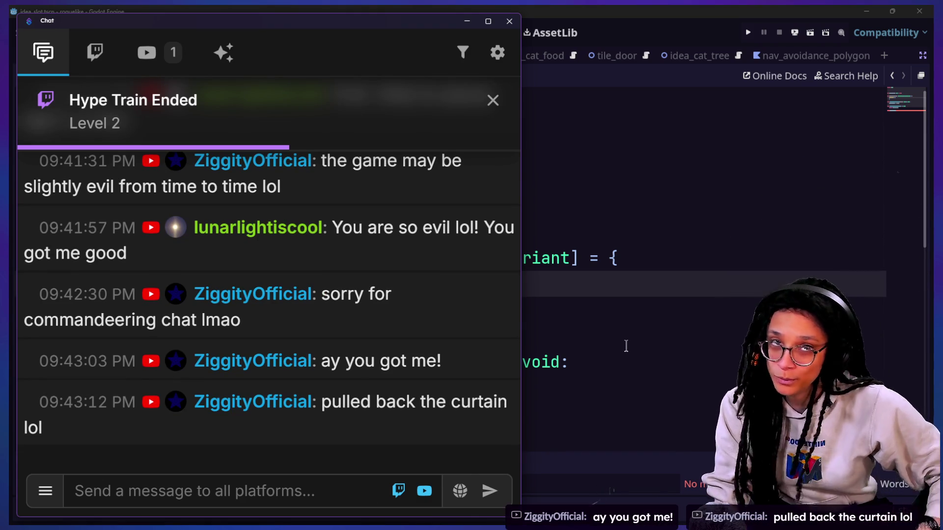
Step: Return to the Godot script editor and move to the Planner entry line
click(628, 311)
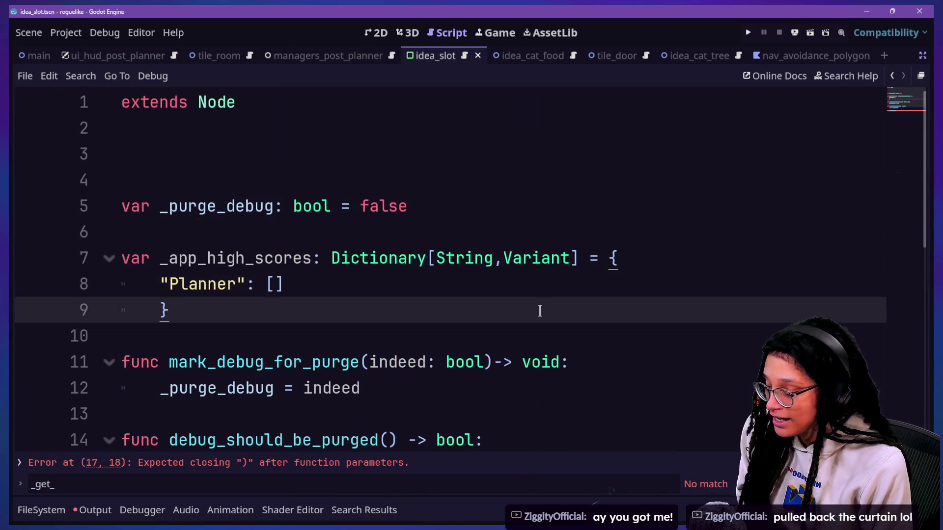
click(400, 240)
key(Down)
key(Down)
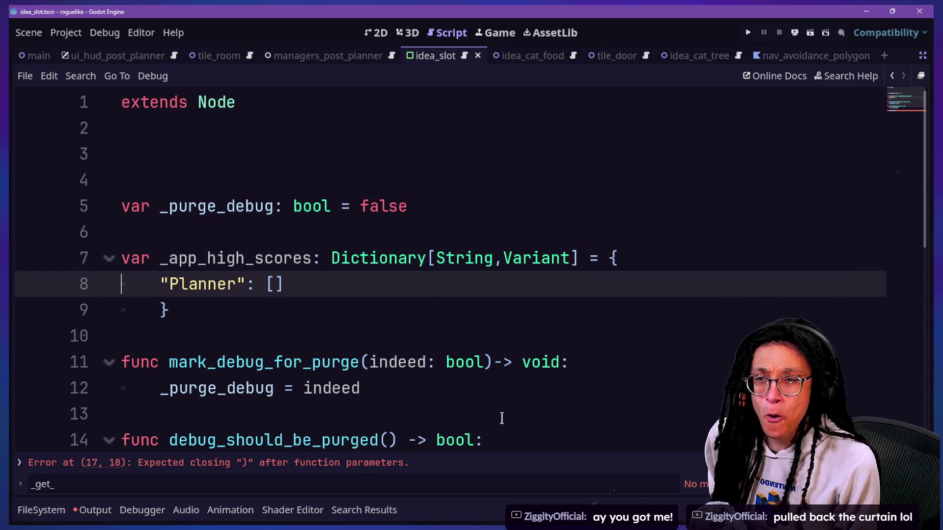
Step: Write enum GAMES {POST_PLANNER} on blank line 3 below extends Node
key(Down)
key(Down)
key(Down)
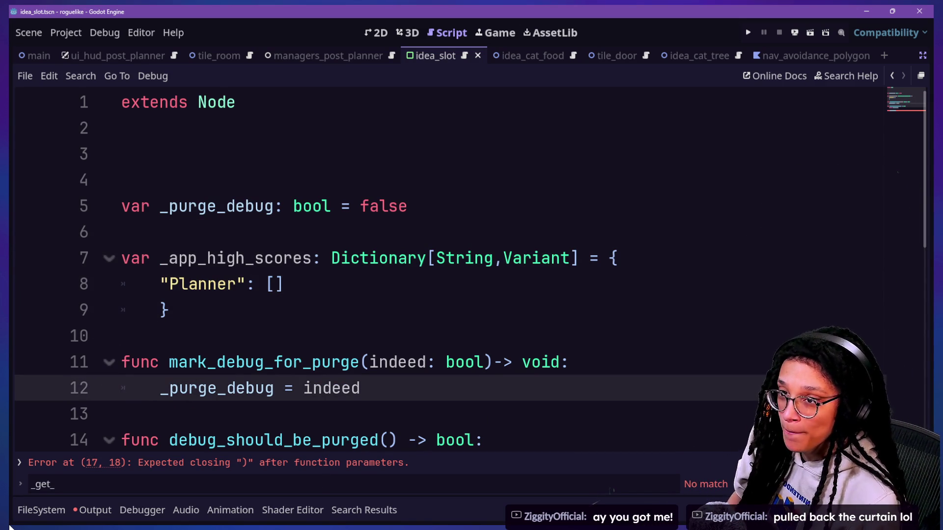
key(Down)
key(Down)
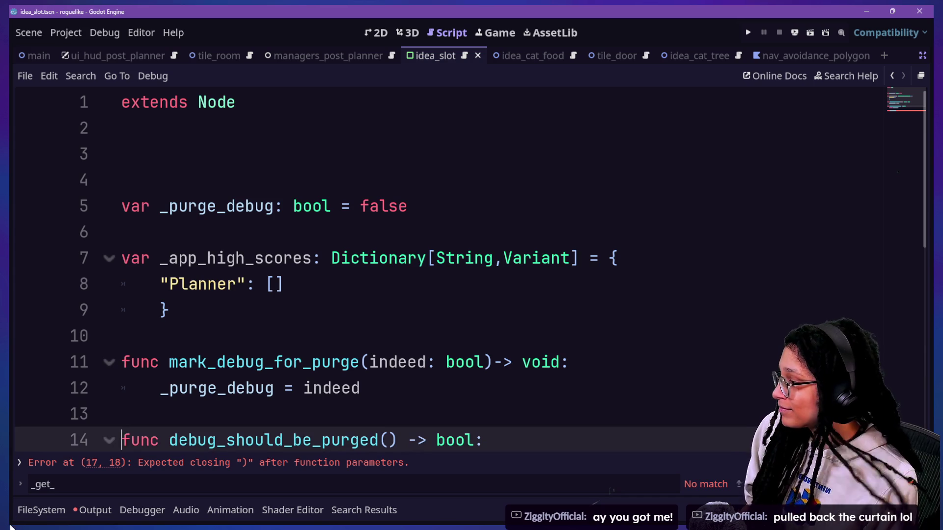
click(284, 307)
click(277, 206)
click(277, 156)
text(e)
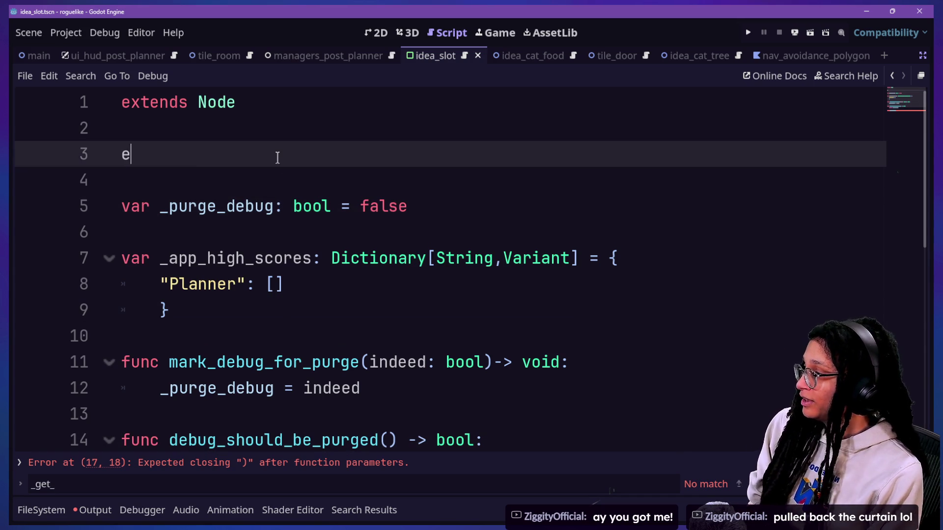
text(bn)
key(BackSpace)
key(BackSpace)
text(num )
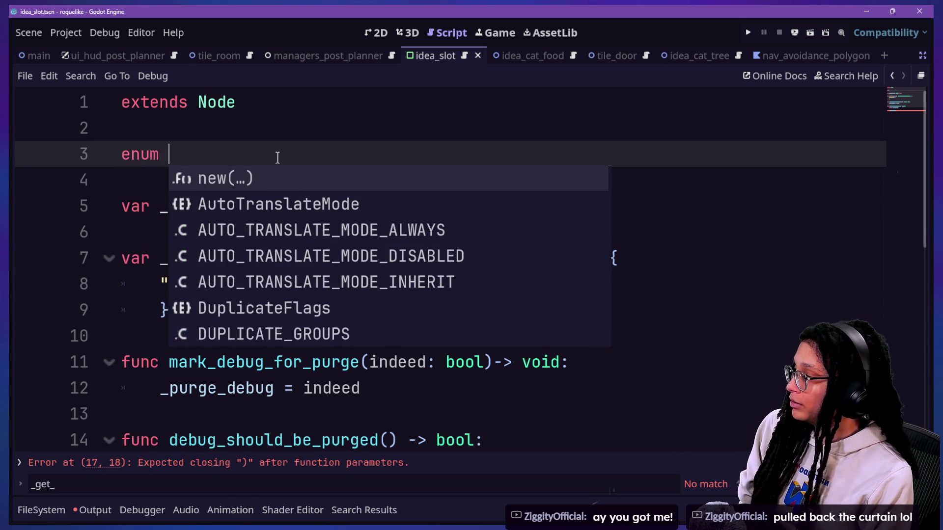
text(G)
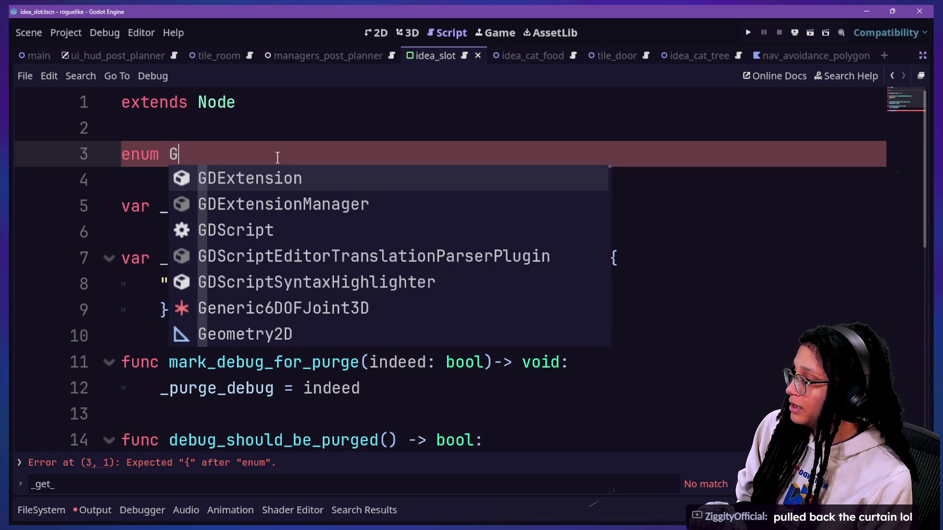
text(AMES)
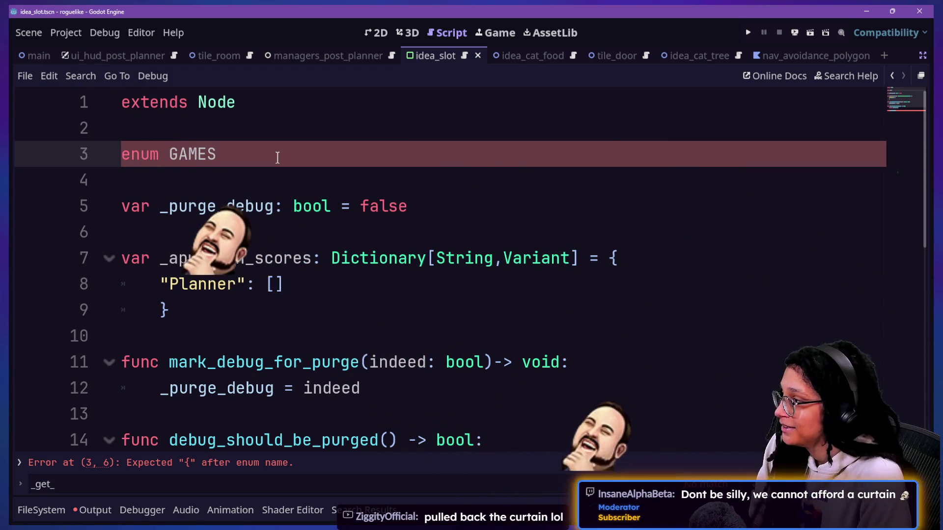
text( {)
text(POST_PLANNER)
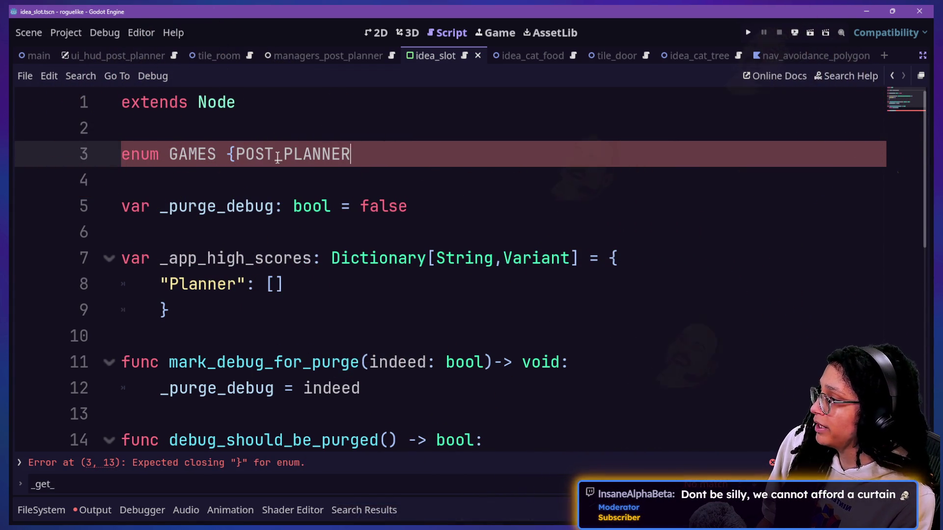
text(})
click(200, 341)
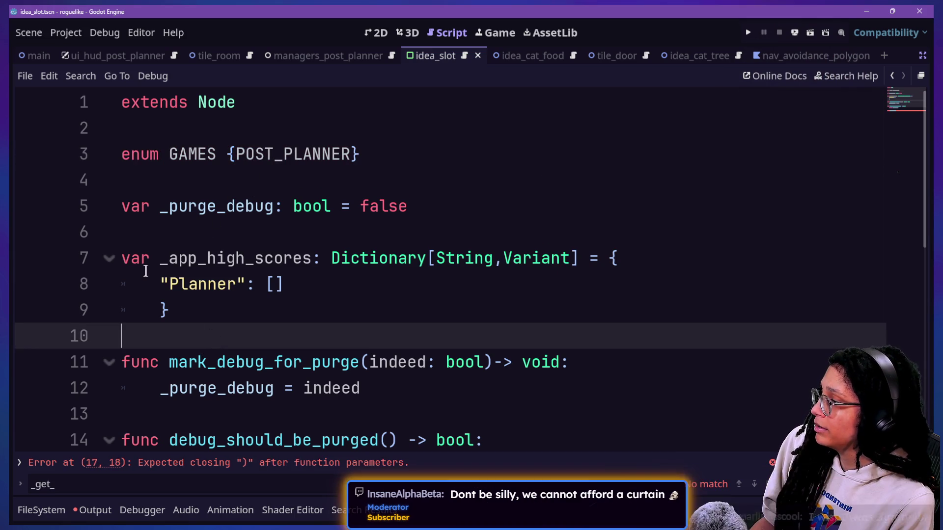
Step: Change the dictionary's String key type to GAMES
double_click(183, 284)
double_click(464, 259)
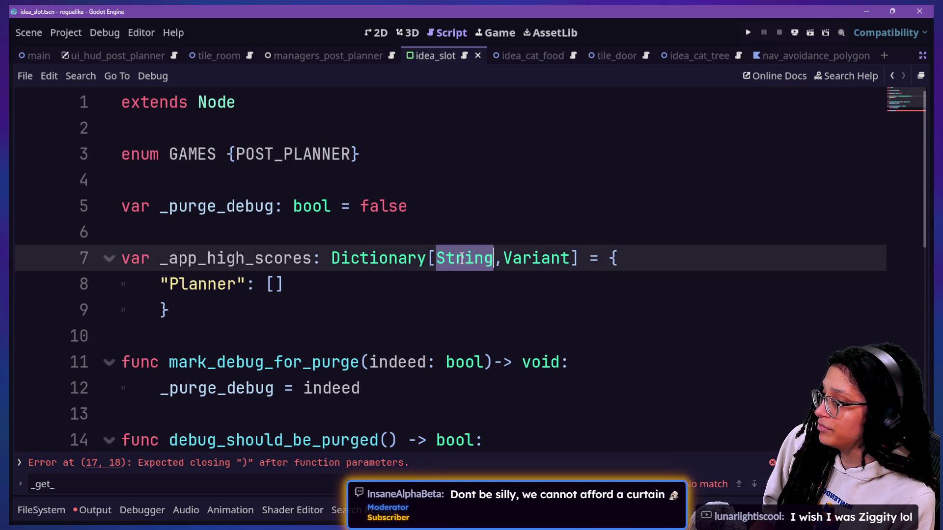
mouse_move(513, 255)
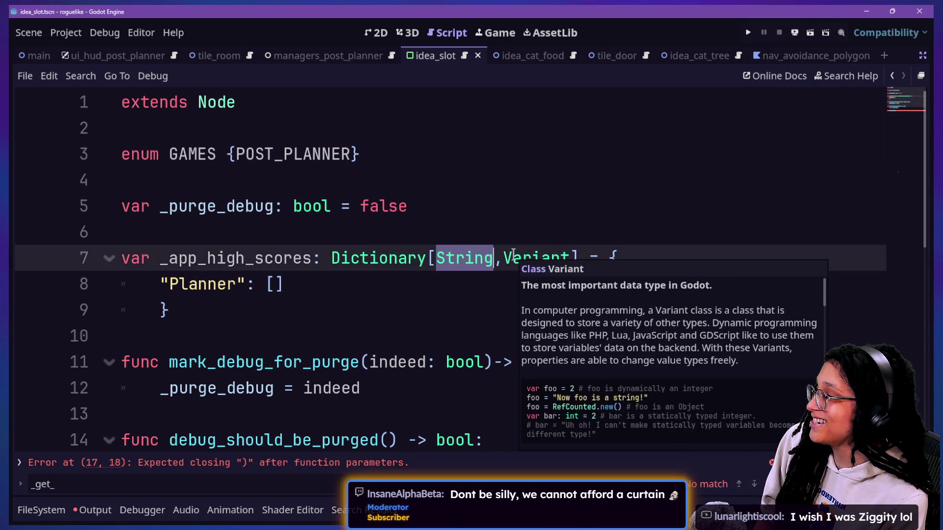
key(BackSpace)
text(GAMES)
click(265, 203)
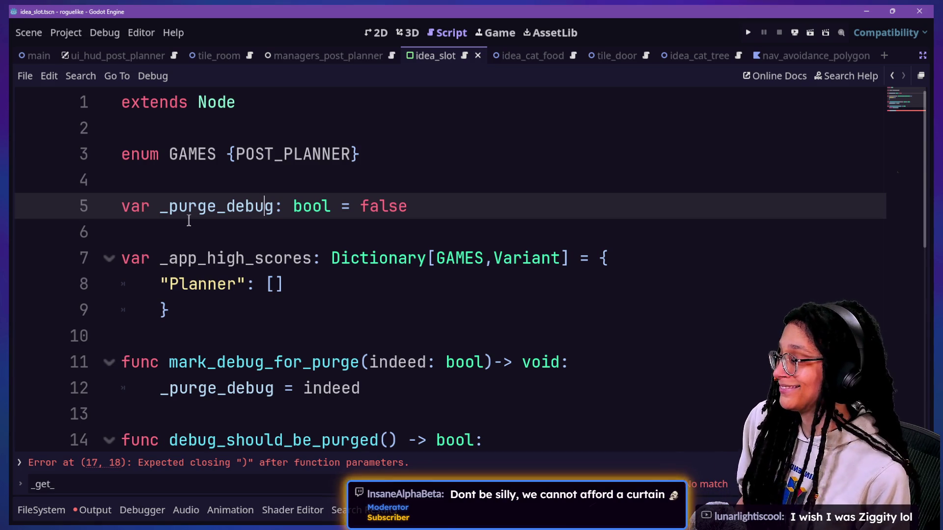
Step: Delete the "Planner" key on line 8, then bring up the stream chat
click(165, 309)
drag(160, 284, 251, 284)
key(BackSpace)
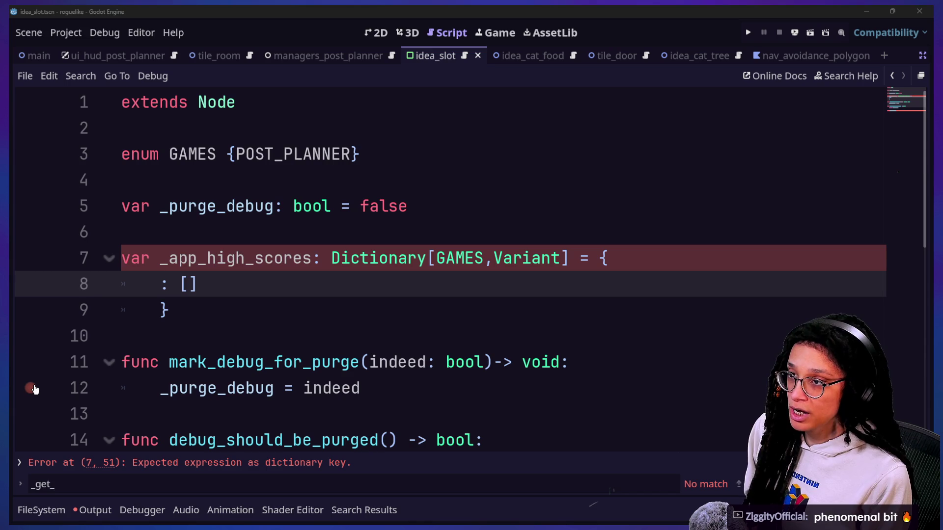
key(alt+Tab)
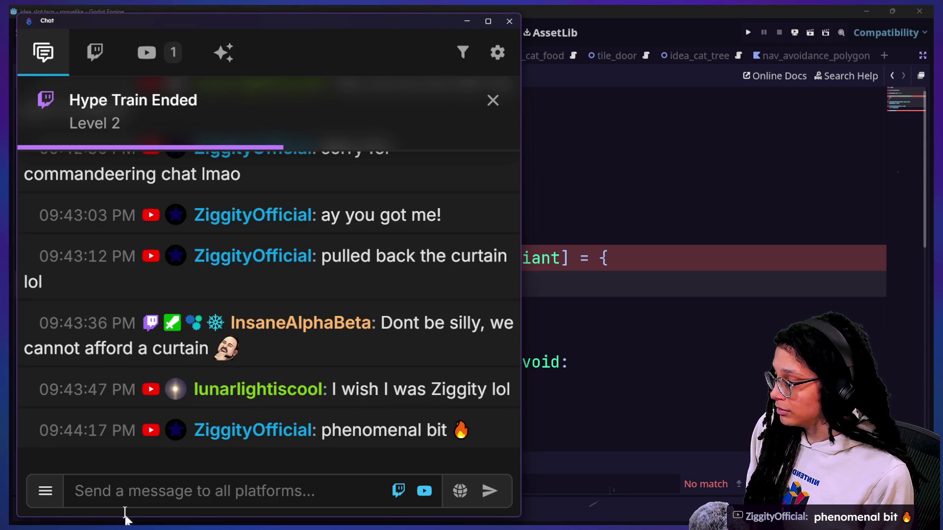
text(https)
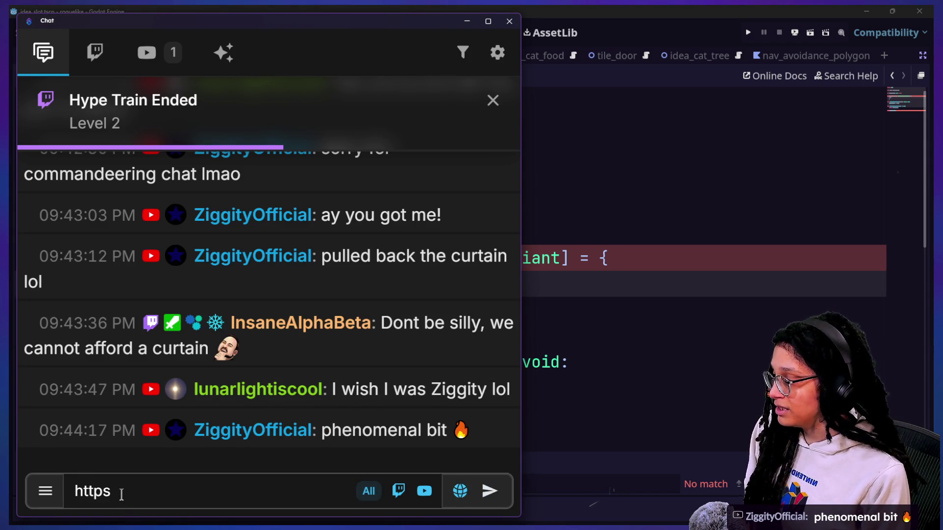
text(://hypergame.dev)
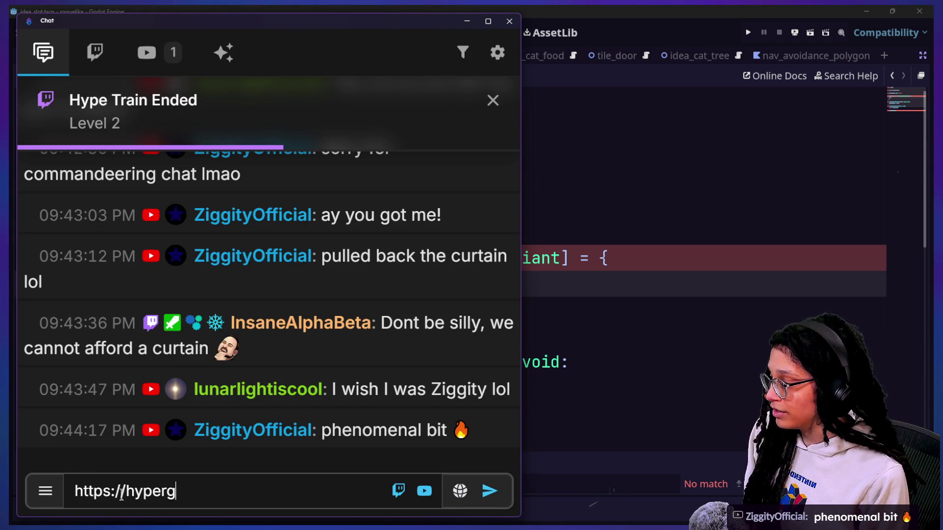
key(Return)
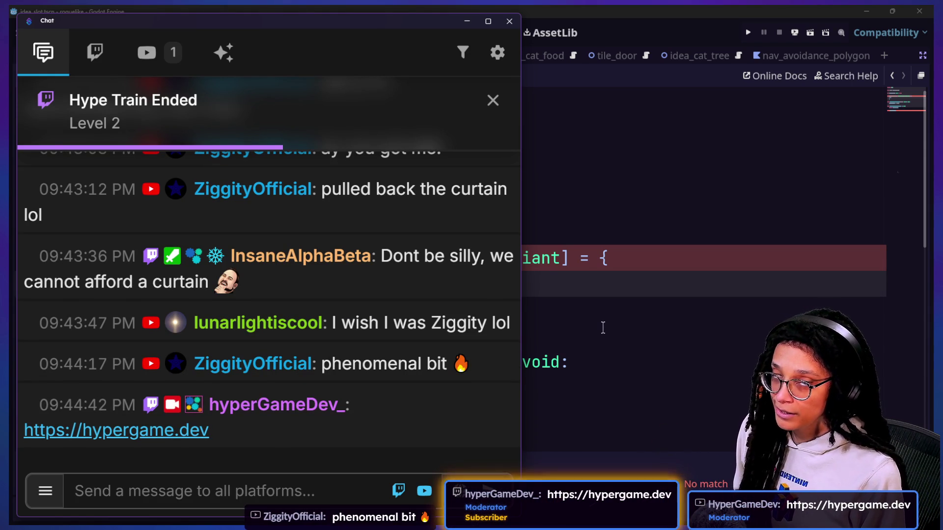
click(603, 327)
click(655, 311)
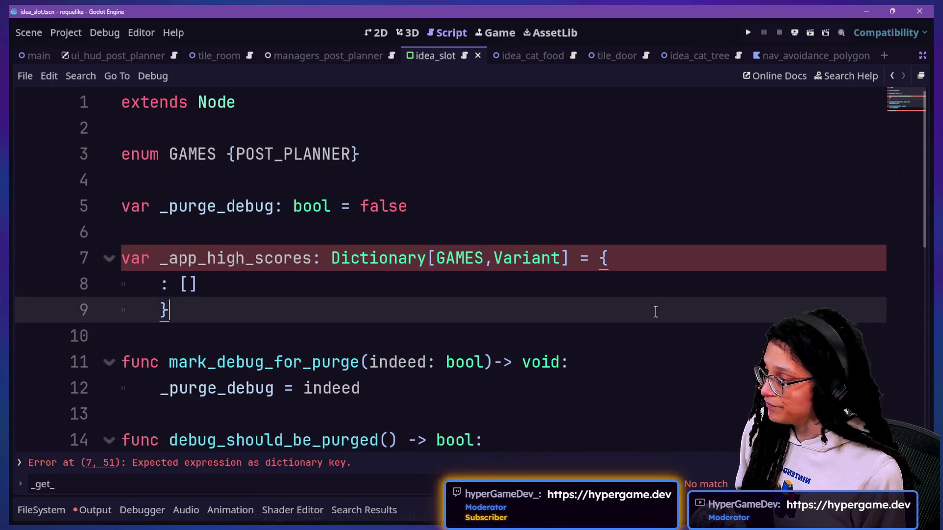
Step: Enter GAMES.POST_PLANNER as the empty dictionary key on line 8
key(Up)
key(Up)
key(Left)
key(Down)
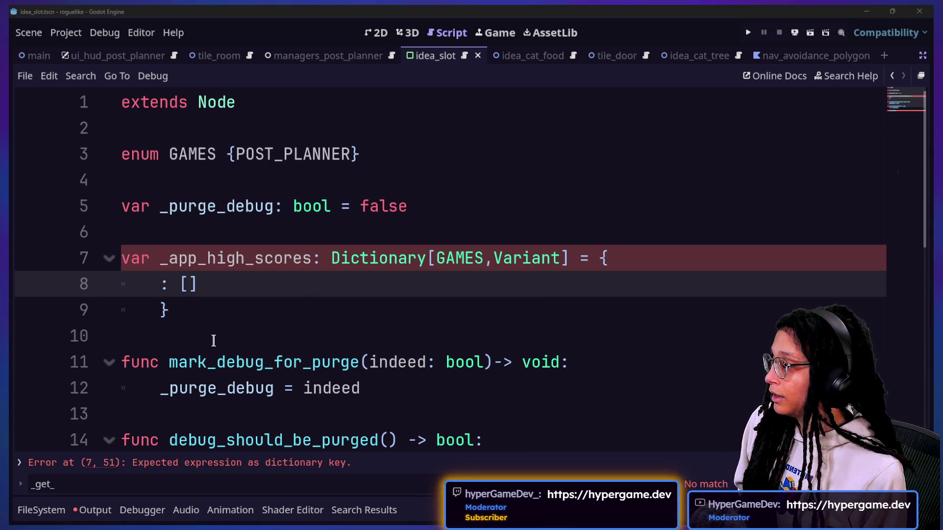
drag(216, 328, 155, 268)
key(ctrl+z)
click(164, 283)
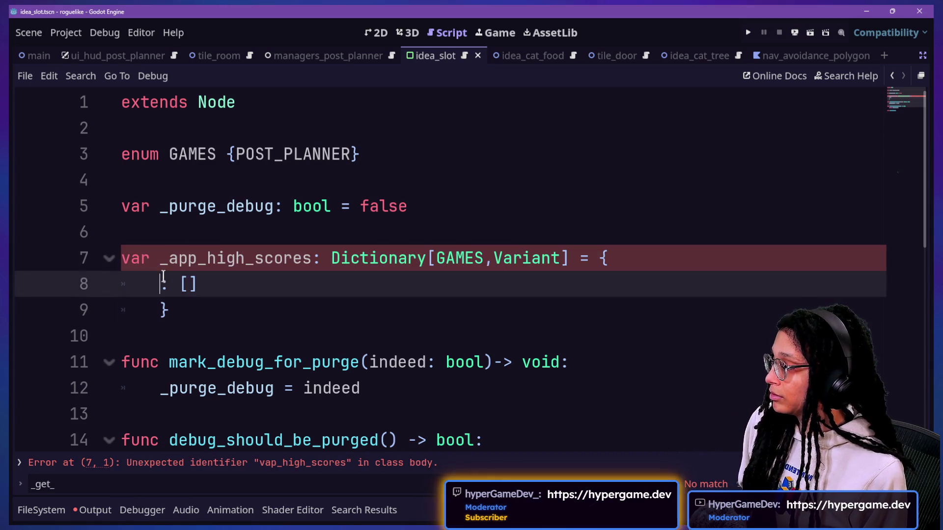
text(POST)
key(BackSpace)
key(BackSpace)
key(BackSpace)
text(GAMES.)
text(POST_L)
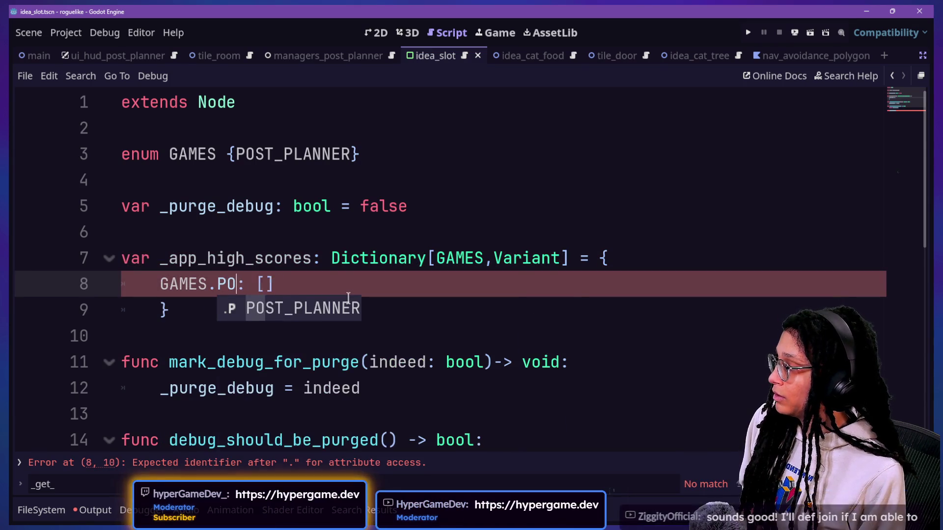
key(BackSpace)
key(BackSpace)
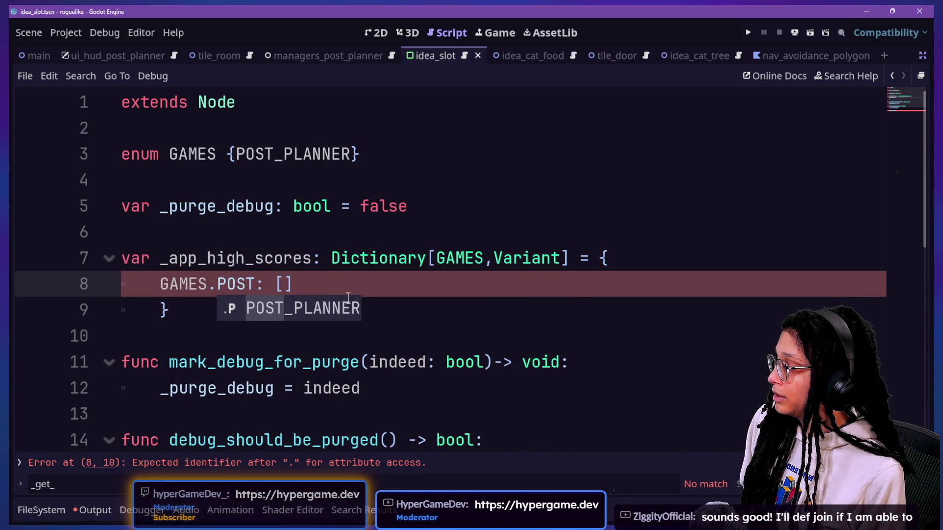
text(_PLANNER)
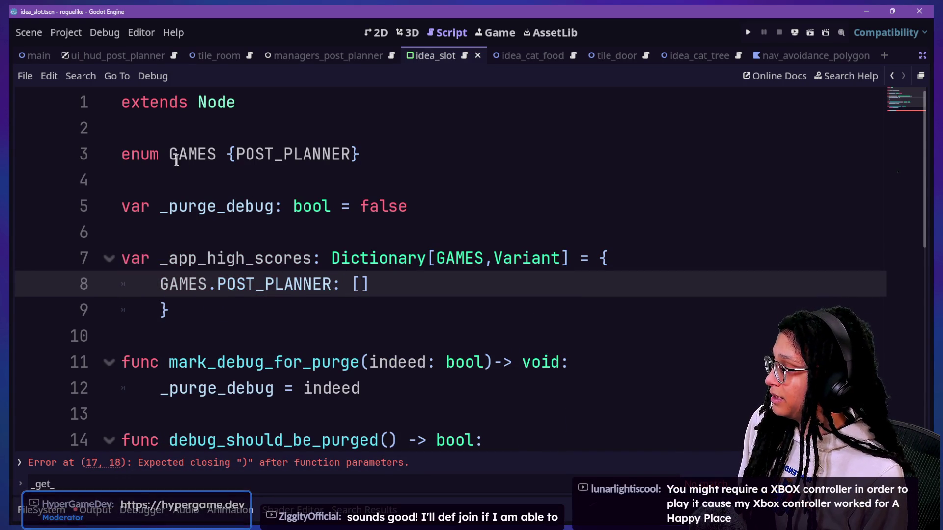
Step: Rename the enum to EMBEDDED_GAMES and add the EMBEDDED_ prefix to the dictionary key and type
click(171, 157)
text(EMV)
key(BackSpace)
text(BEDDED_)
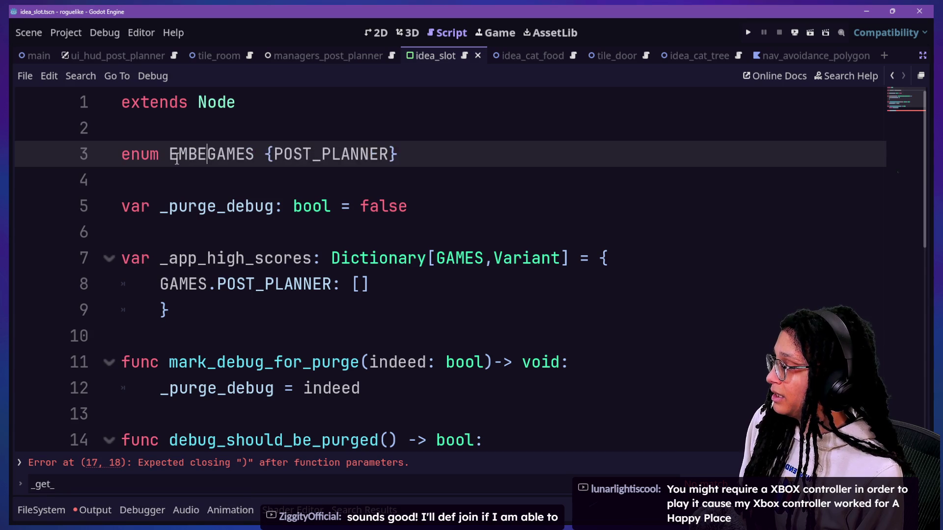
click(161, 287)
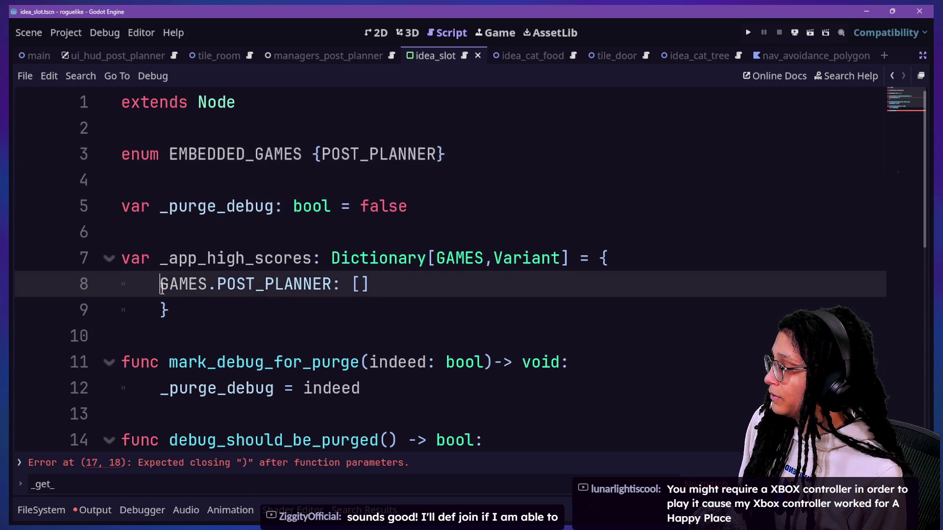
text(EMVED)
key(BackSpace)
key(BackSpace)
key(BackSpace)
text(BEDD_ED)
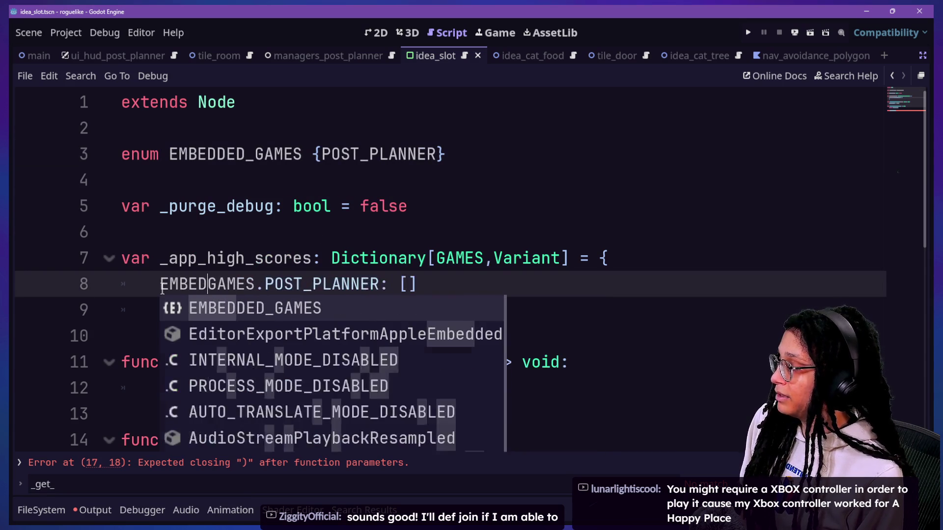
key(BackSpace)
key(BackSpace)
key(BackSpace)
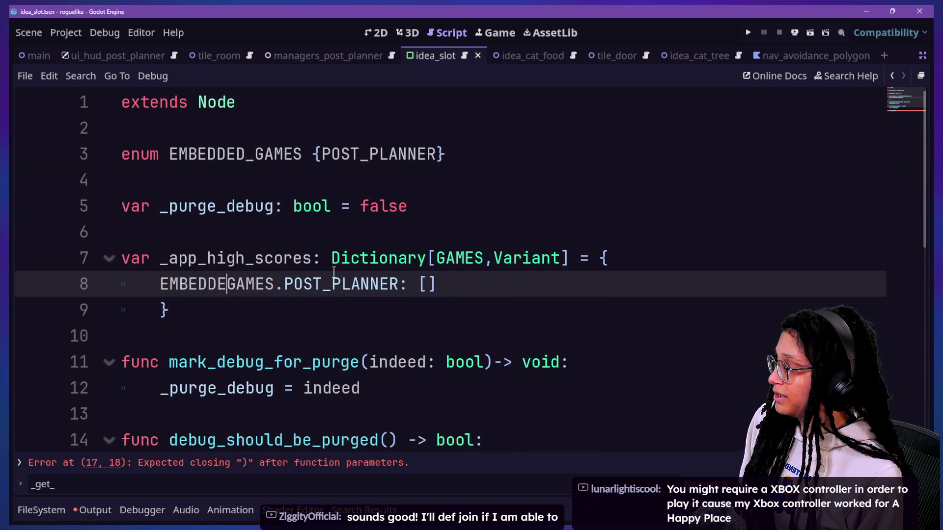
text(ED_)
click(444, 257)
text(EMBEDDED_)
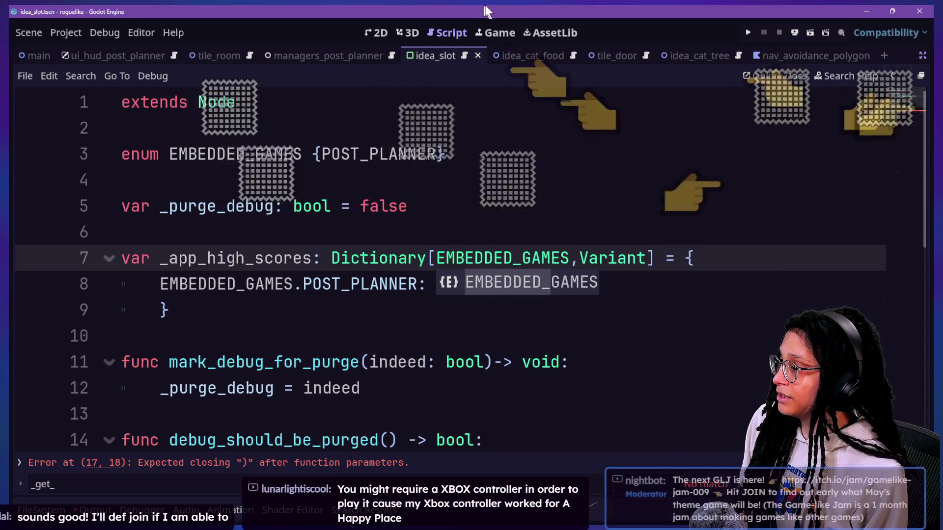
key(Escape)
key(Up)
key(Up)
key(Up)
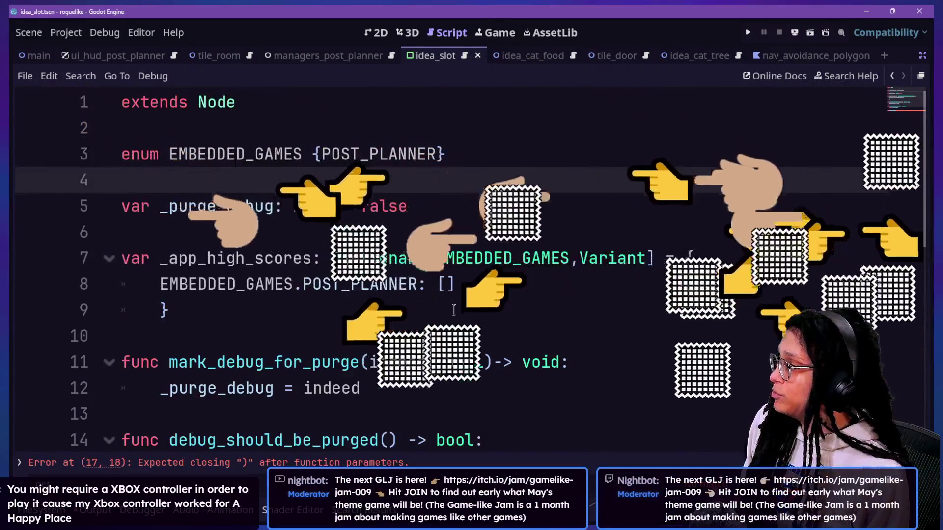
scroll(306, 318, down, 2)
click(314, 356)
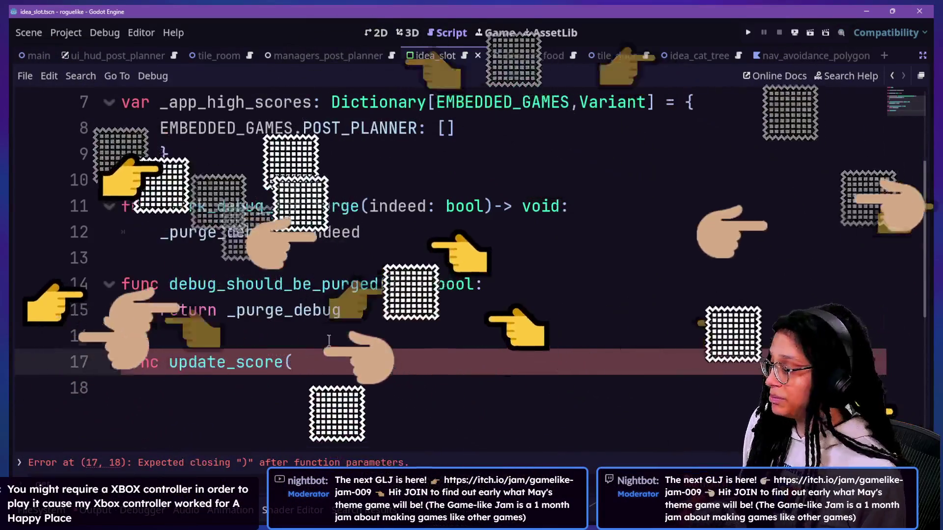
click(333, 310)
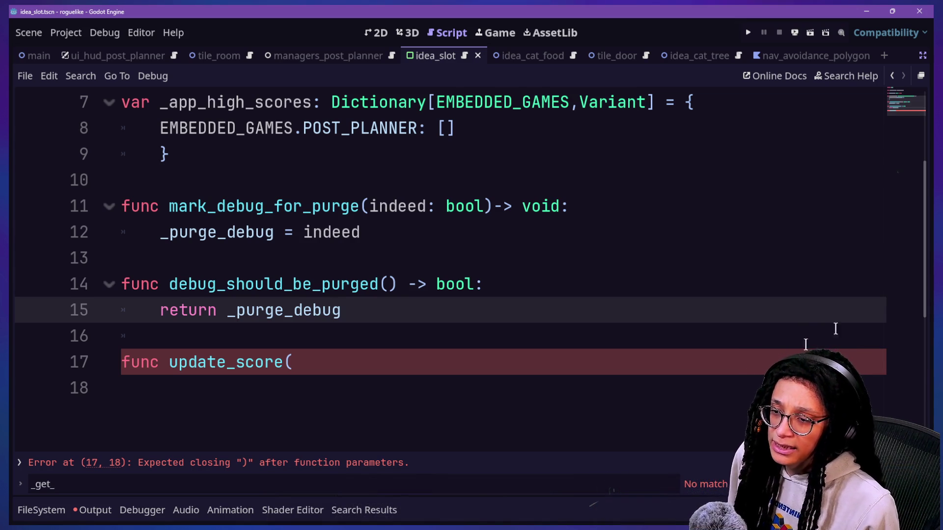
click(331, 204)
click(397, 284)
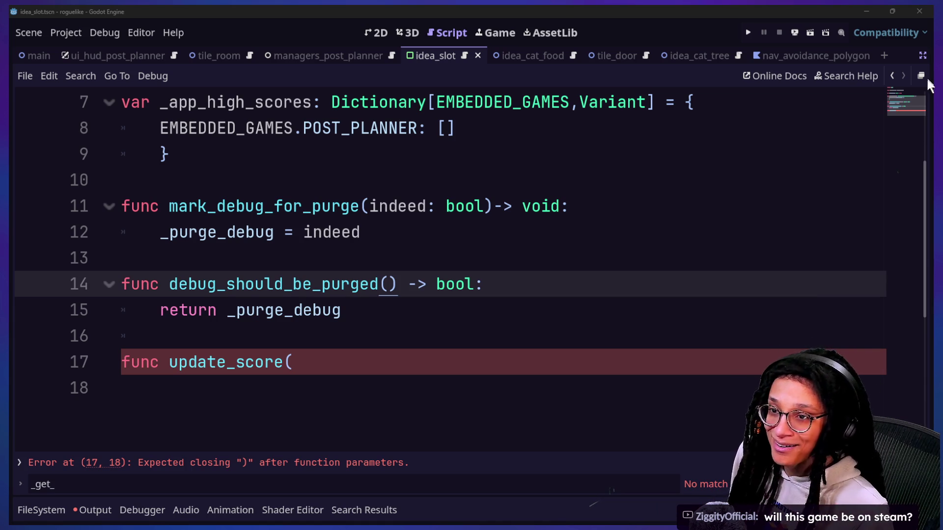
click(352, 329)
click(328, 369)
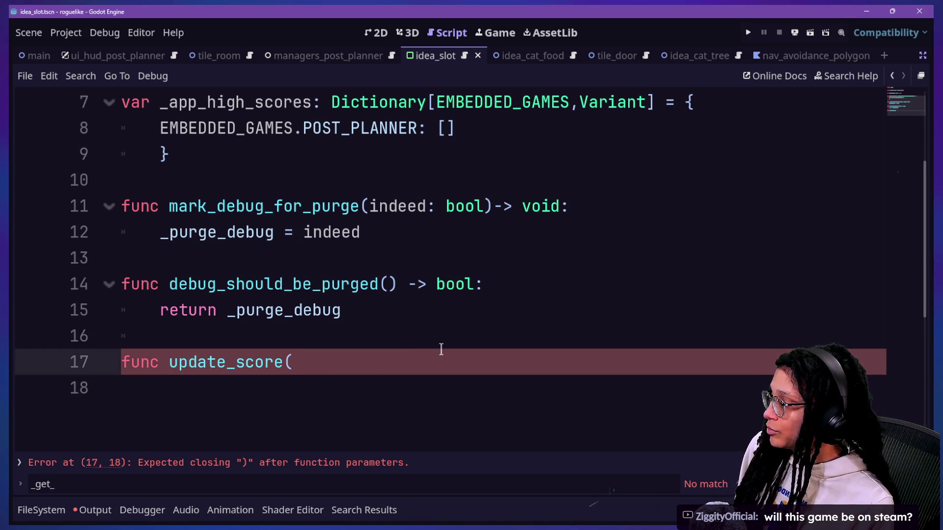
Step: Add the which_game: EMBEDDED_GAMES parameter and rename the function to update_embedded_game_score
text(which_g)
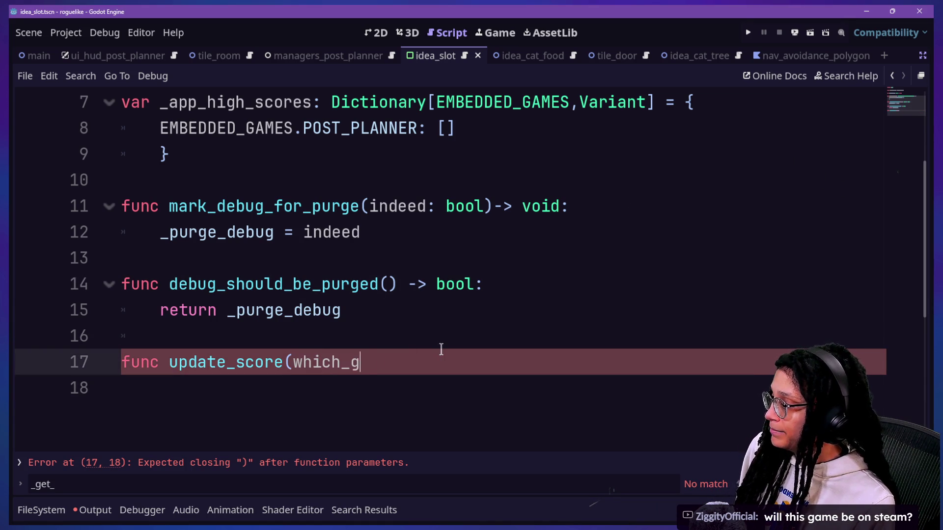
text(ame: EM)
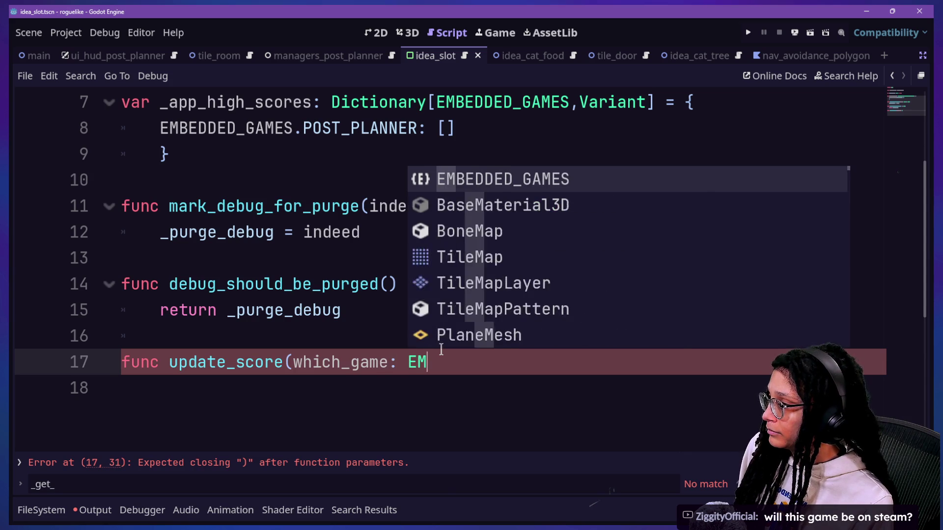
key(Return)
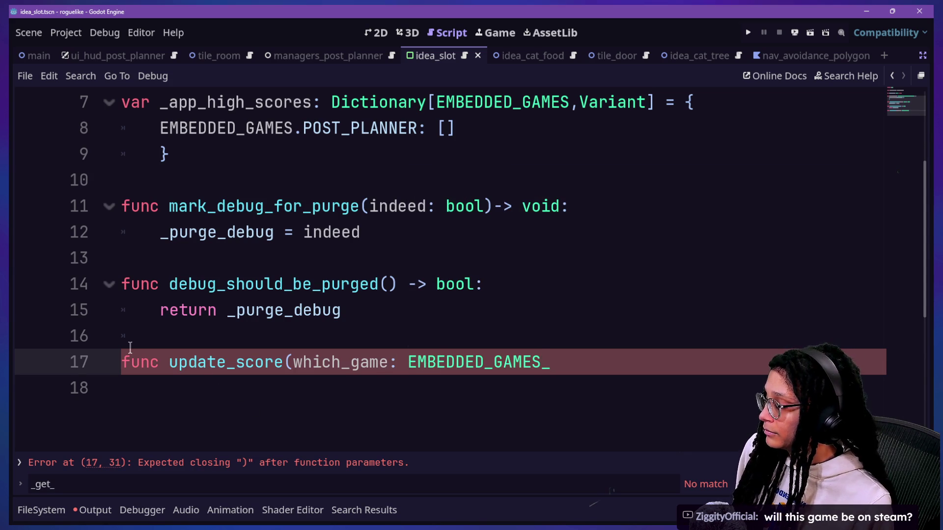
click(233, 362)
text(embedded_game_)
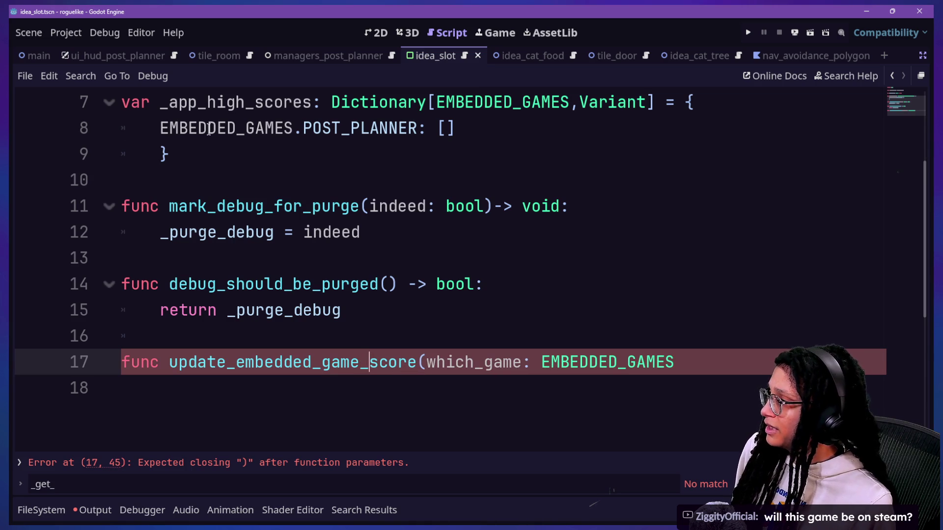
Step: Replace app_high with embedded_game in the line 7 variable, giving _embedded_game_scores
scroll(208, 129, up, 3)
click(174, 258)
click(192, 258)
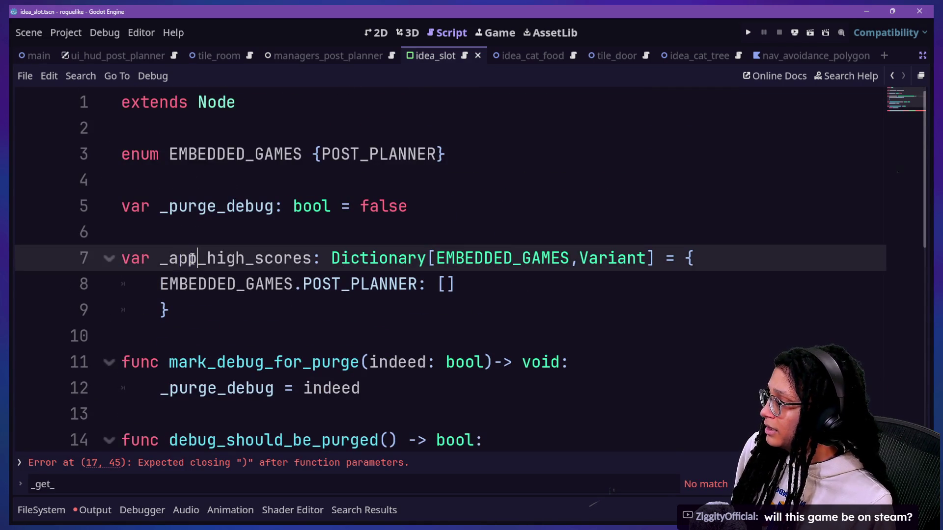
drag(169, 258, 245, 258)
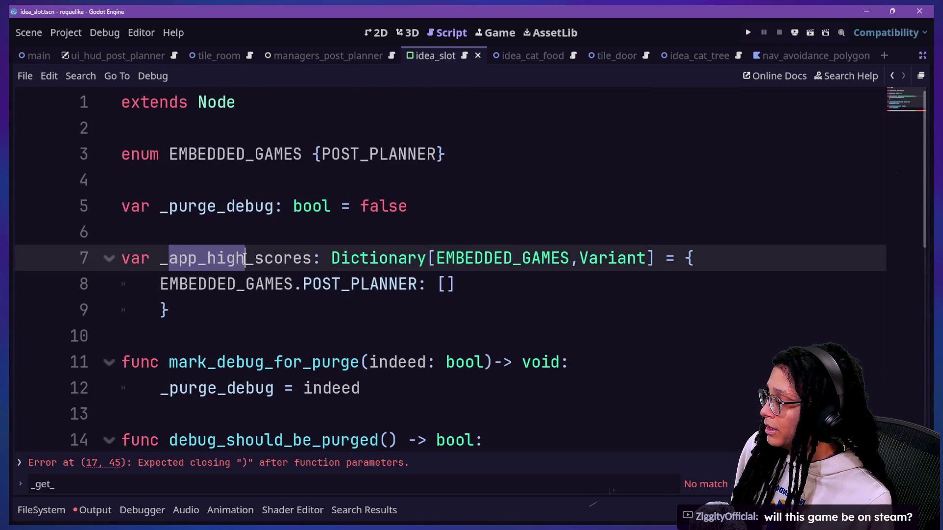
text(w)
key(BackSpace)
text(eem)
key(BackSpace)
key(BackSpace)
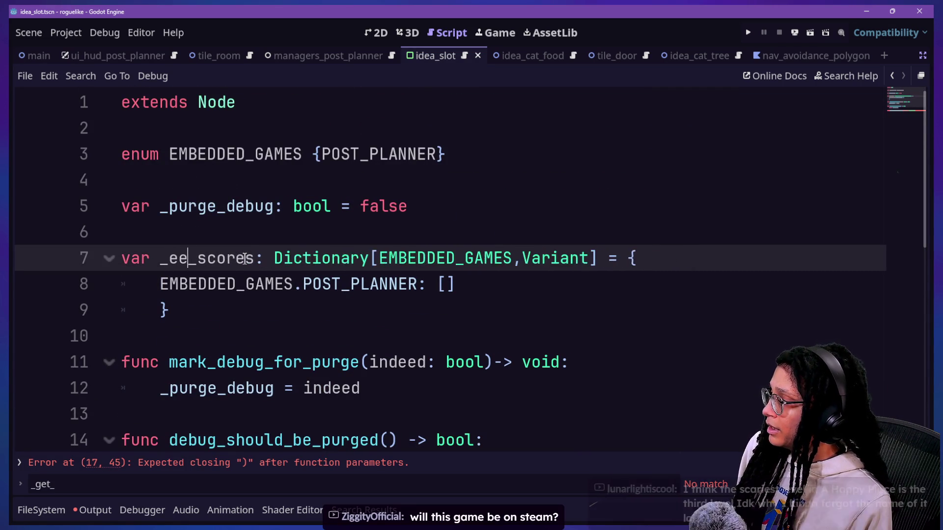
text(mbedded_game)
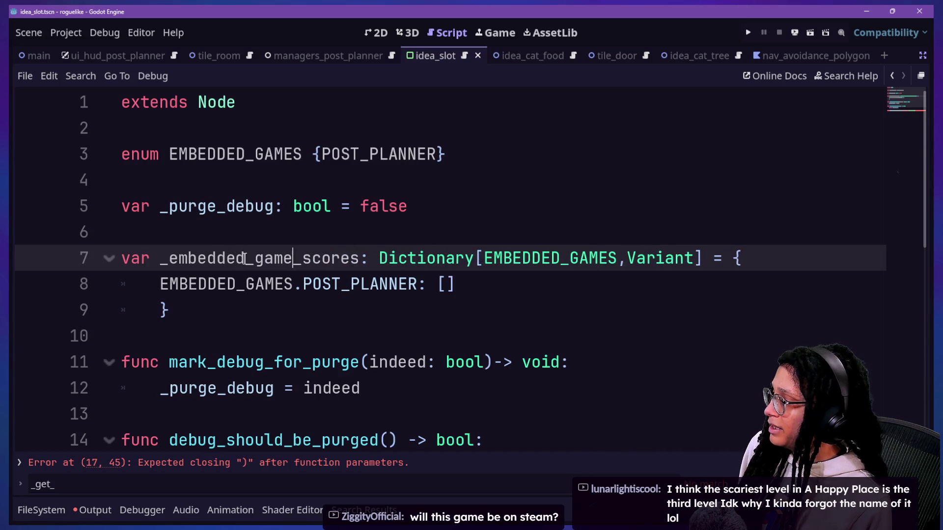
click(392, 384)
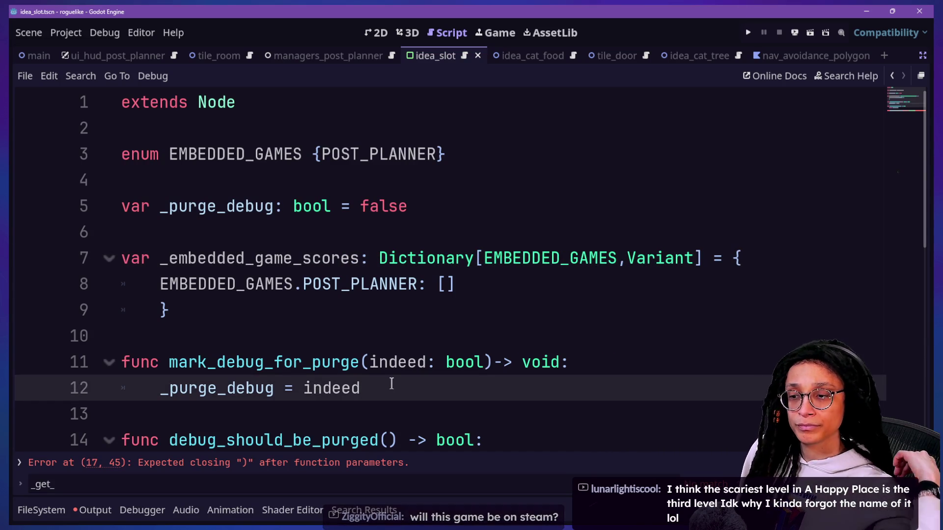
click(376, 355)
scroll(376, 354, down, 3)
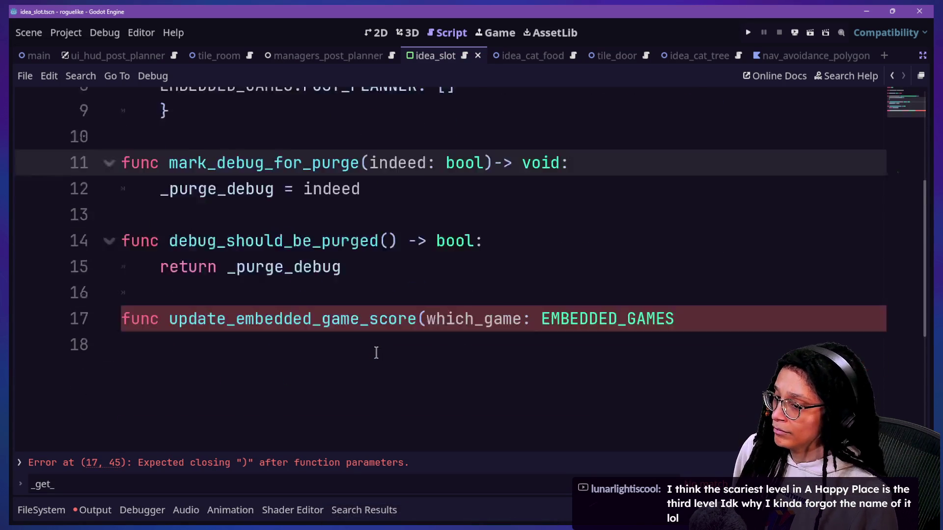
click(501, 330)
mouse_move(445, 240)
mouse_down()
mouse_move(442, 249)
mouse_move(557, 315)
mouse_move(543, 206)
mouse_up()
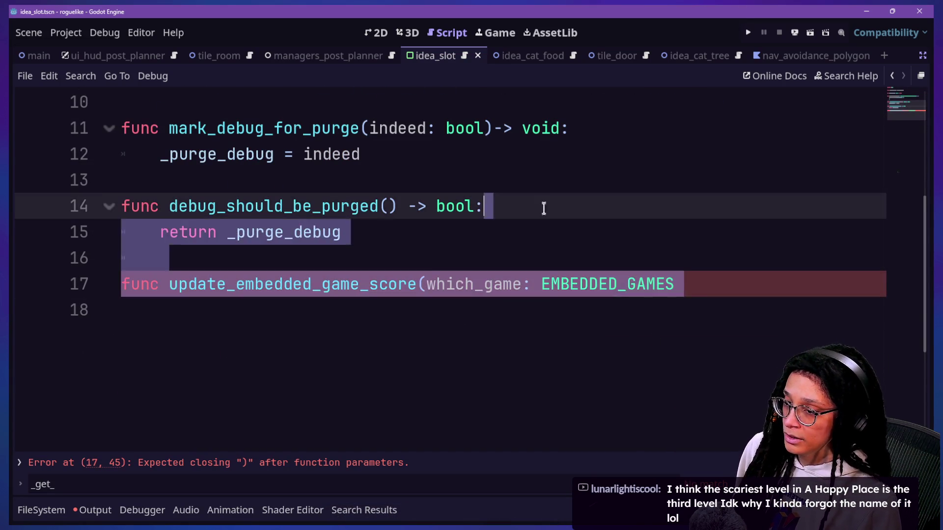
click(479, 131)
click(551, 281)
key(Down)
key(shift+Up)
click(476, 305)
click(398, 285)
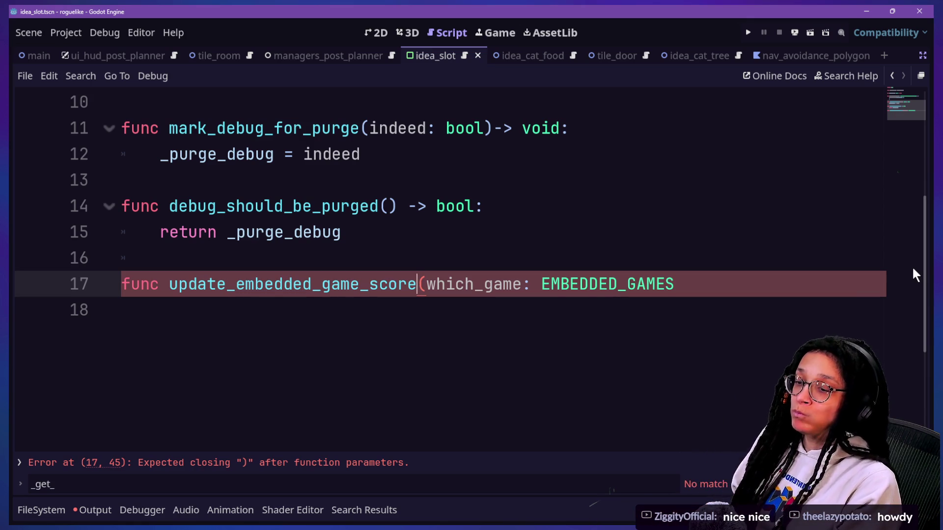
click(614, 284)
mouse_move(614, 284)
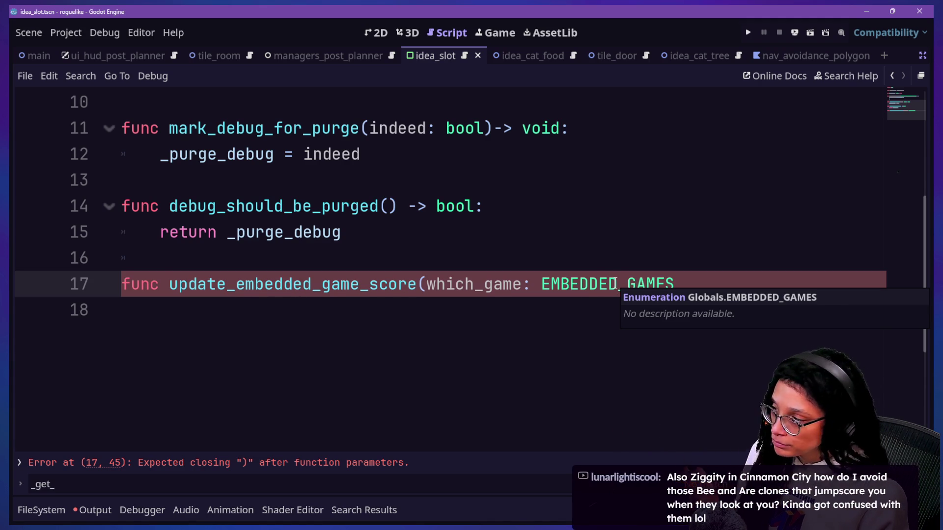
click(350, 295)
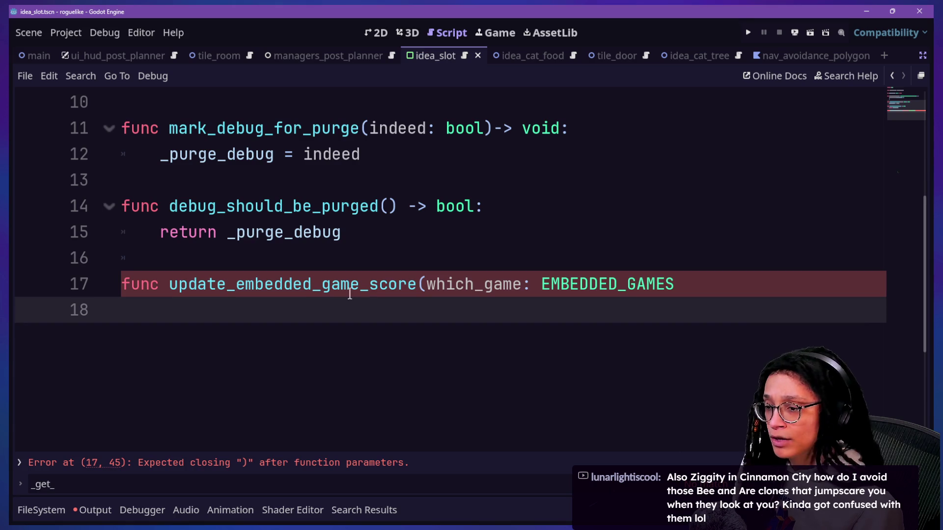
click(349, 294)
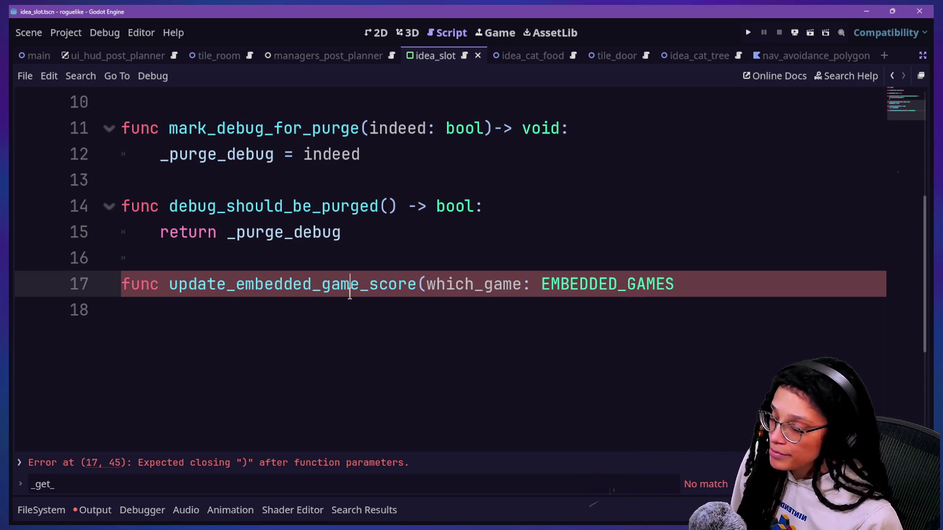
click(707, 376)
click(815, 251)
click(780, 284)
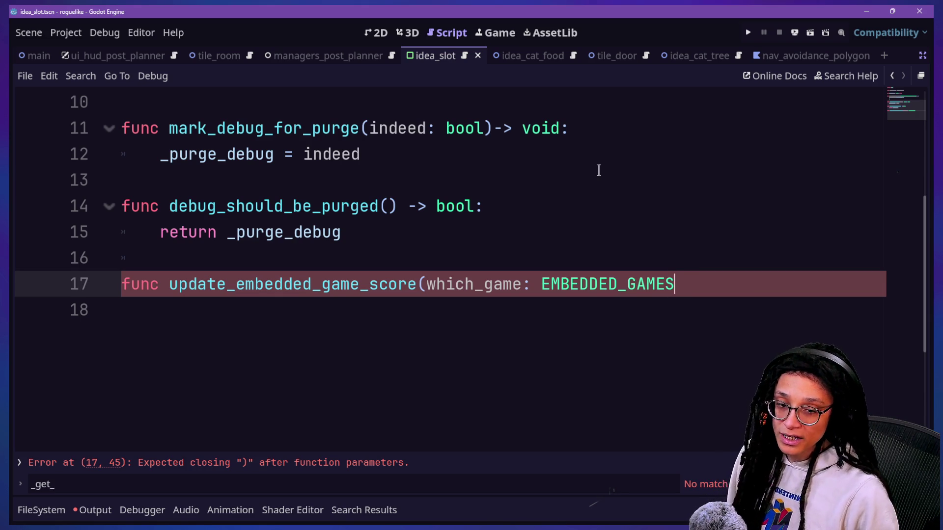
click(623, 338)
click(699, 285)
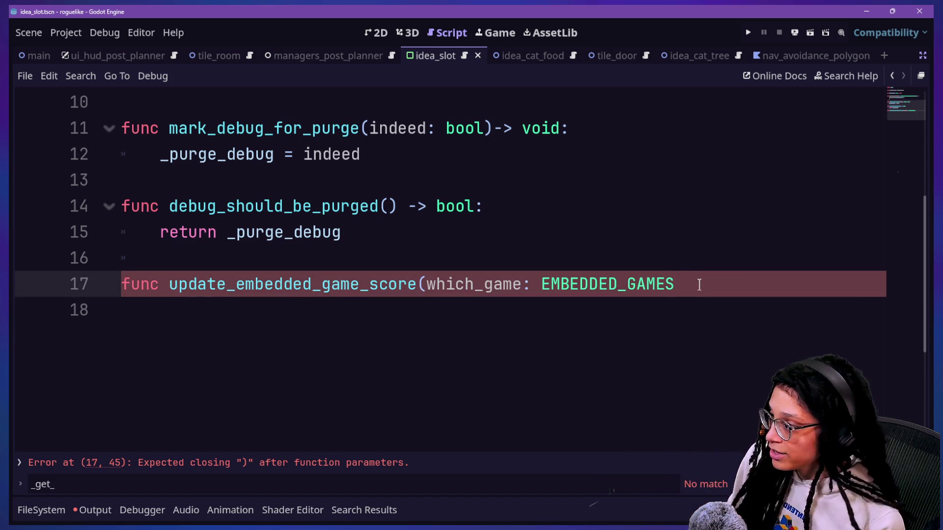
text())
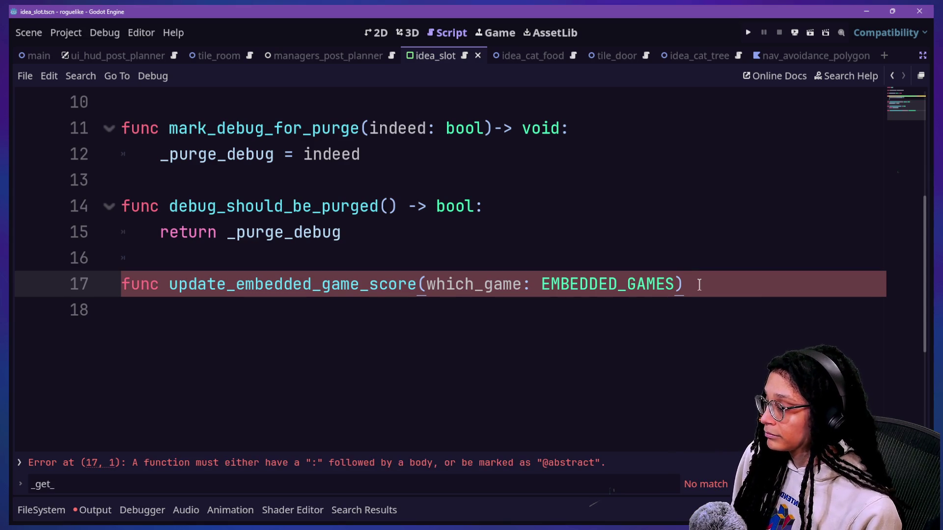
Step: Swap the closing parenthesis for a comma and put which_game on its own line
key(BackSpace)
text(,)
click(424, 284)
key(Return)
key(BackSpace)
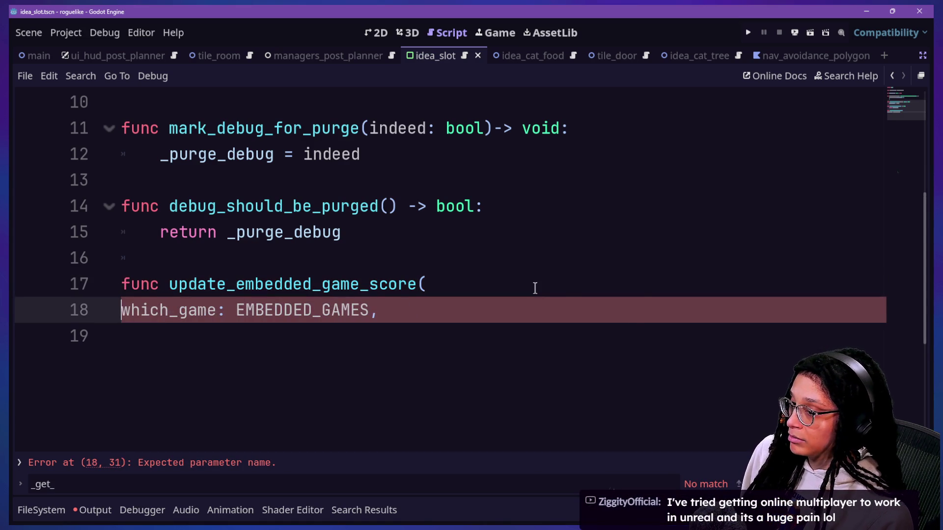
click(494, 257)
click(492, 278)
click(485, 303)
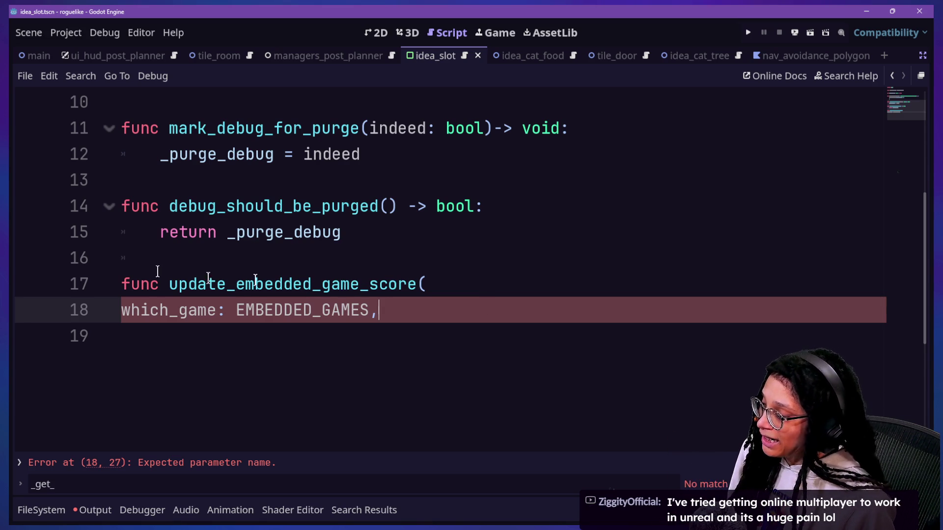
key(Return)
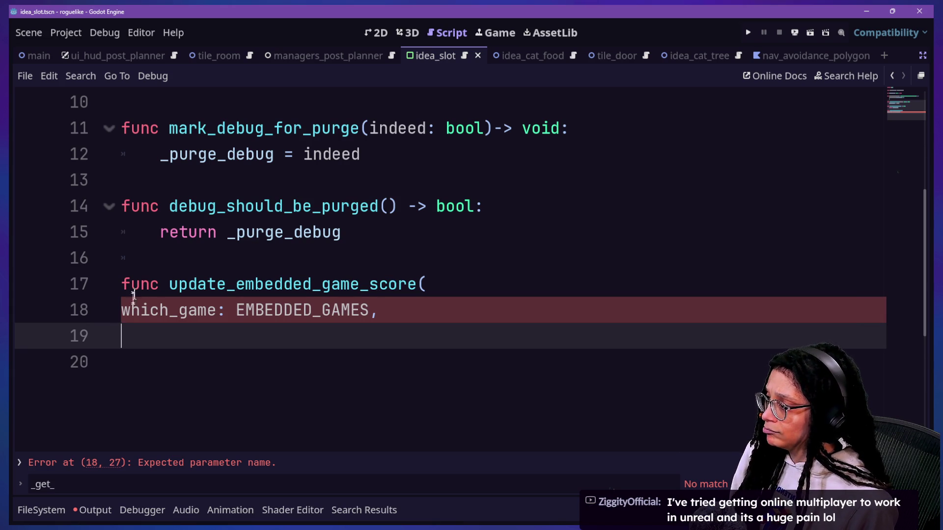
click(169, 358)
click(180, 347)
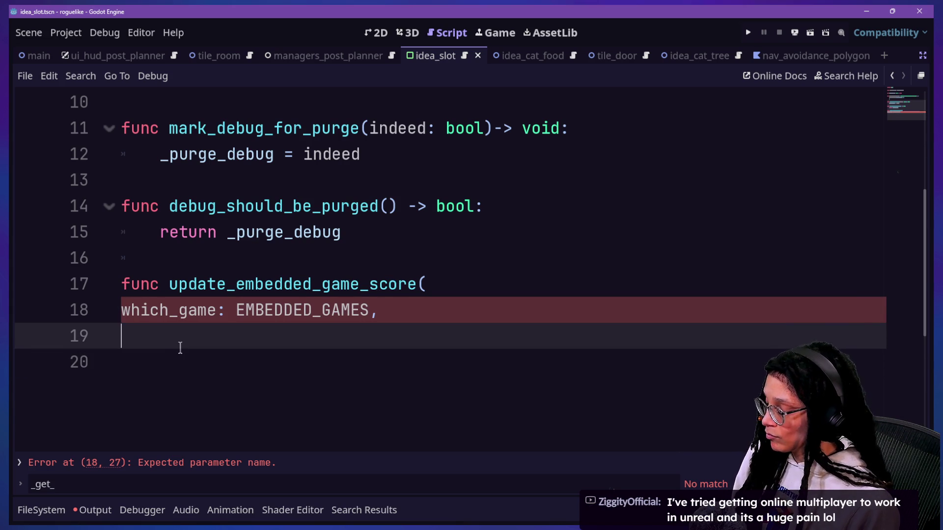
Step: Add the second parameter what_score: Variant with a void return type
text(wh)
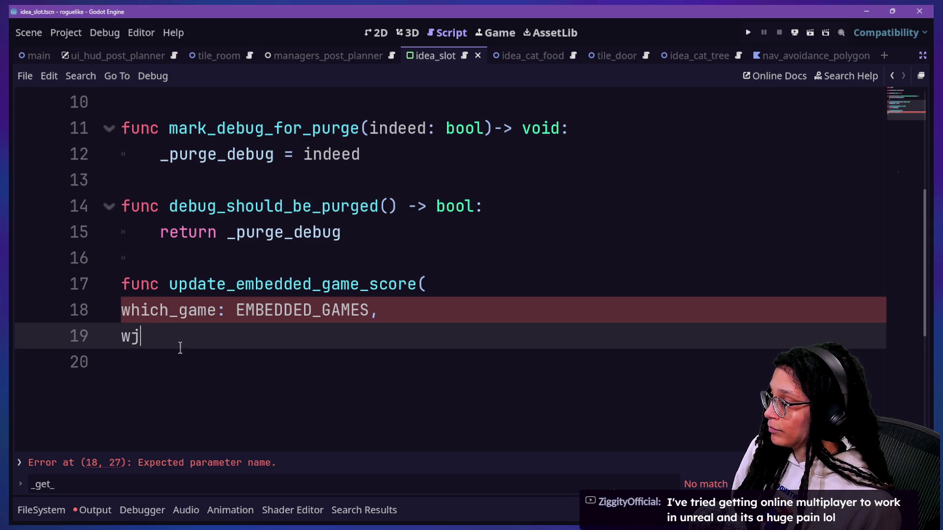
key(BackSpace)
key(BackSpace)
text(ha)
key(BackSpace)
key(BackSpace)
text(what_score: )
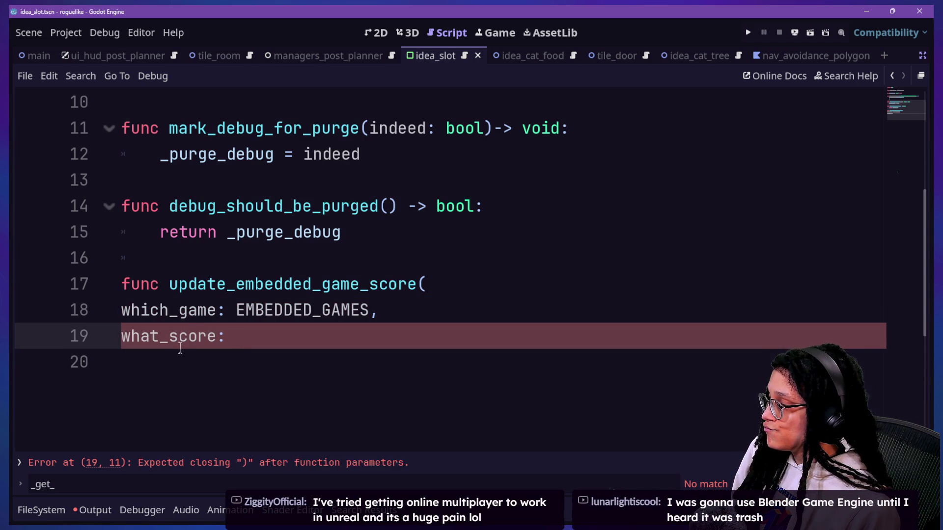
text(Variant)
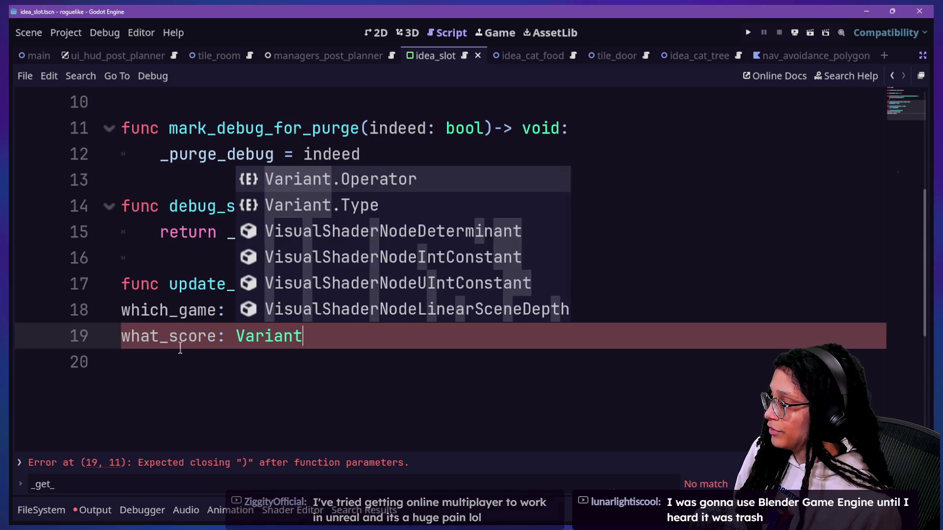
text() -> void:)
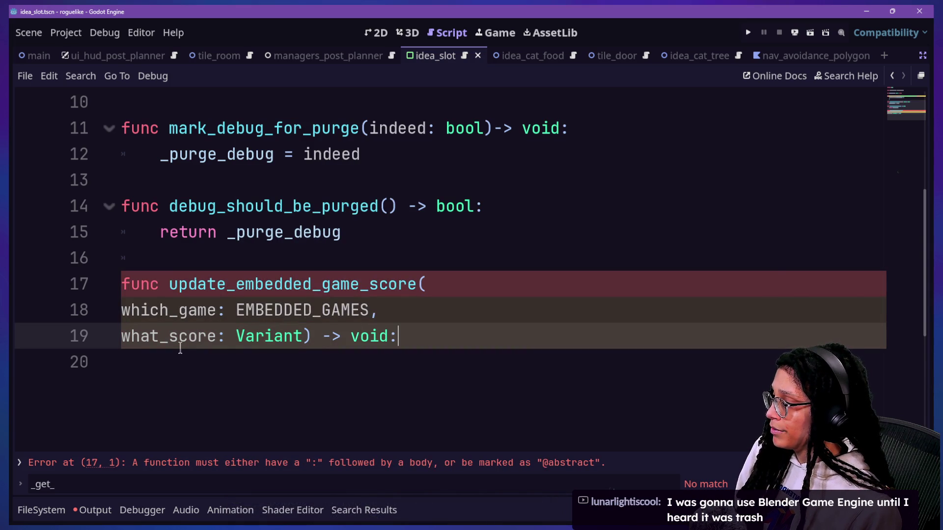
key(Return)
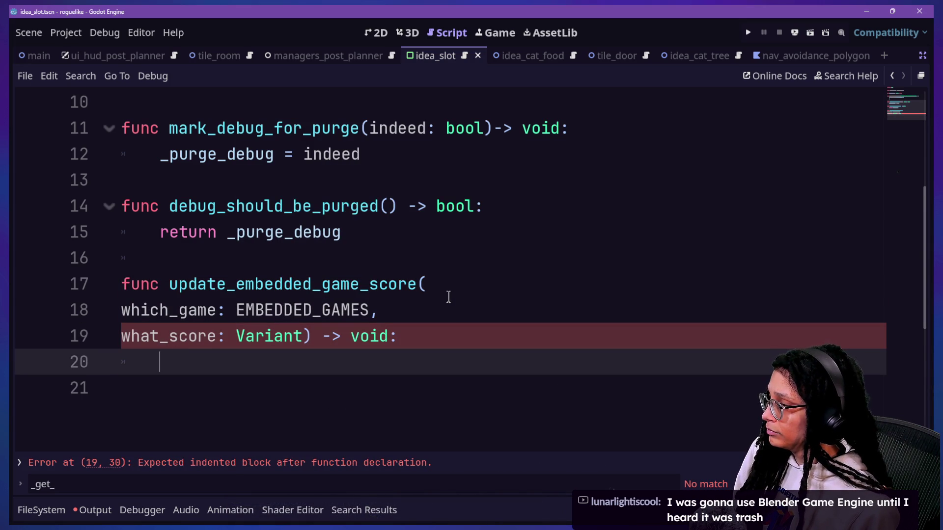
Step: Write the body _embedded_game_scores[which_game] = what_score
scroll(449, 297, up, 2)
scroll(448, 297, down, 1)
text(_em)
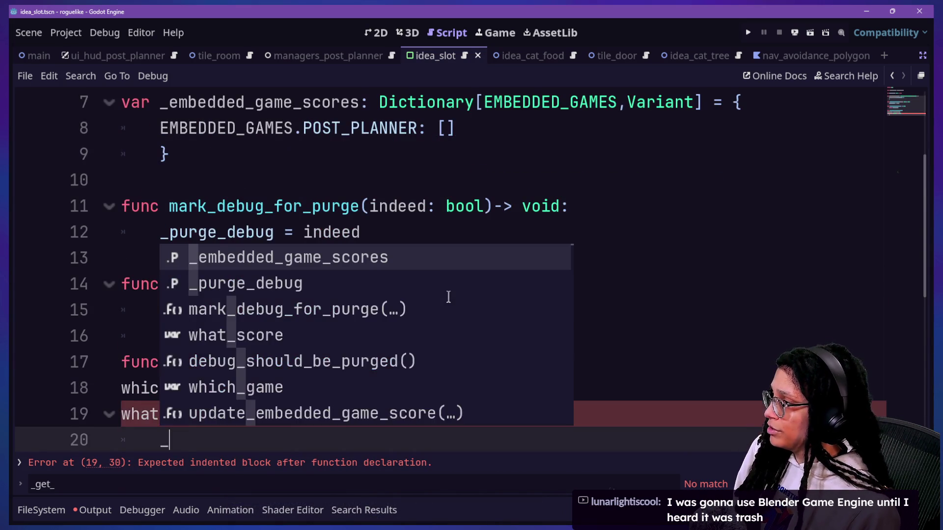
key(Return)
text(.)
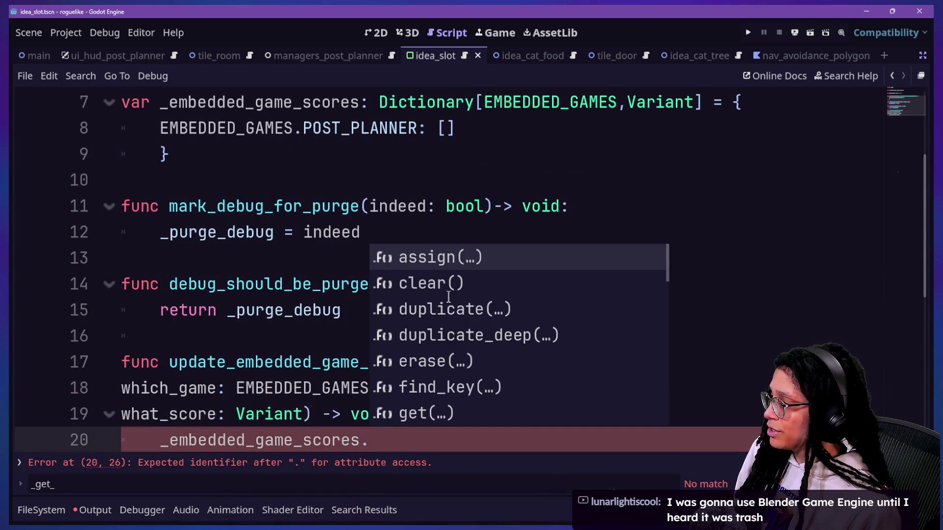
key(BackSpace)
text([)
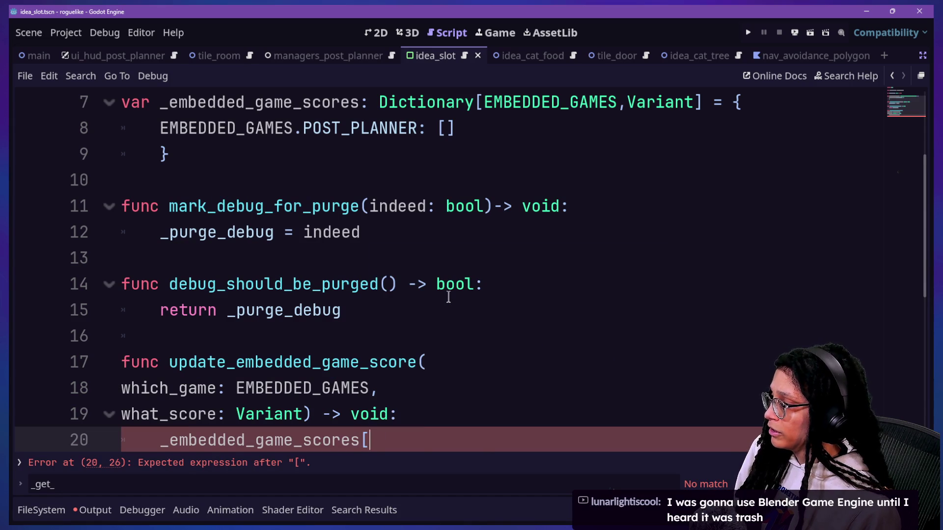
text(which_g)
key(Return)
text(] =)
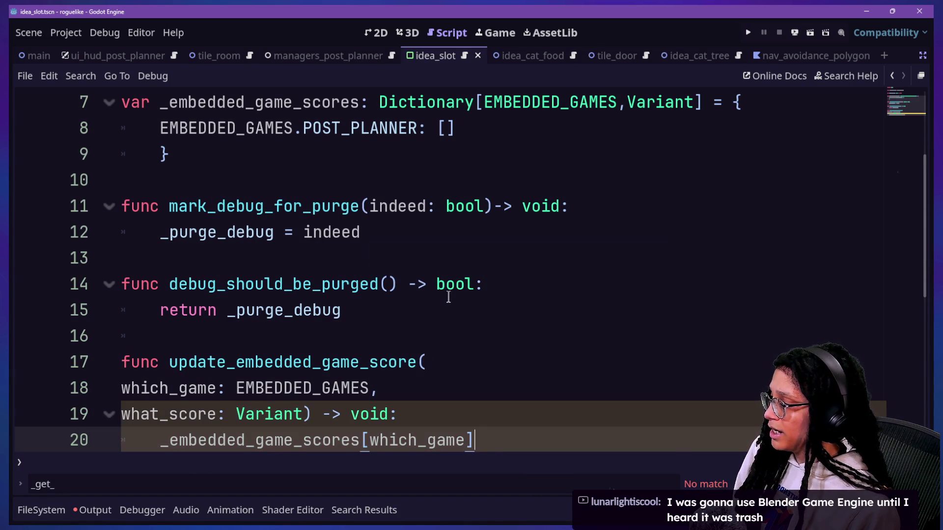
text( what)
key(Return)
Step: Move the caret through the script to check the Dictionary type on line 7
click(567, 298)
key(Down)
key(Down)
key(Down)
key(Up)
key(Up)
key(Up)
key(Up)
key(Up)
key(Down)
key(Down)
key(Down)
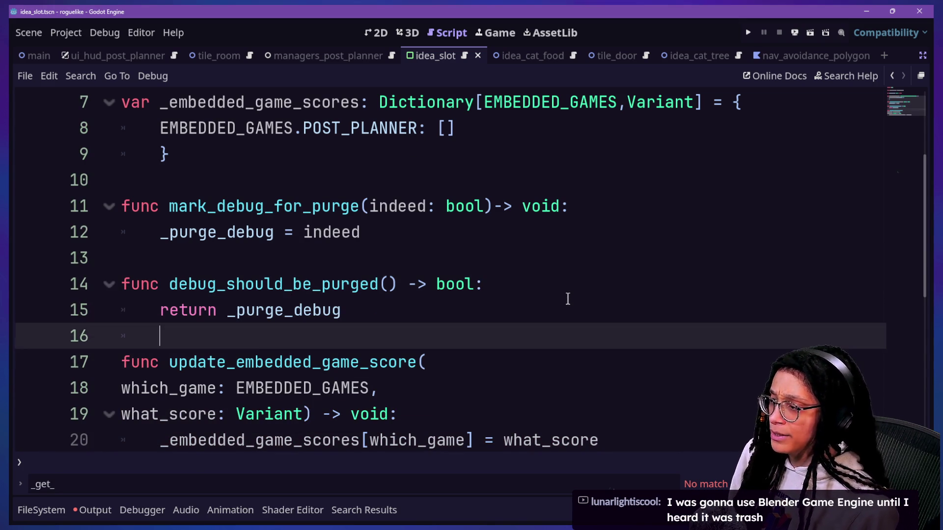
click(391, 105)
click(566, 283)
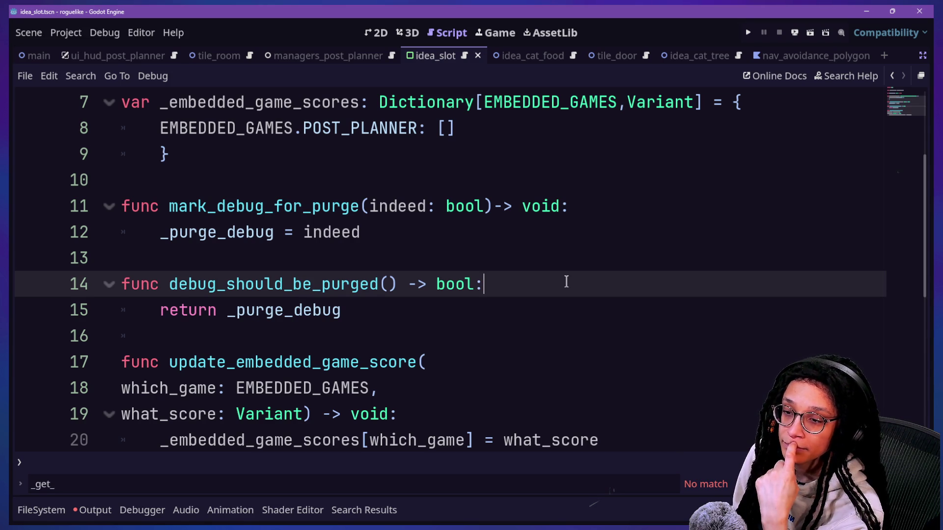
Step: Save the idea_slot script with Ctrl+S
scroll(560, 344, down, 4)
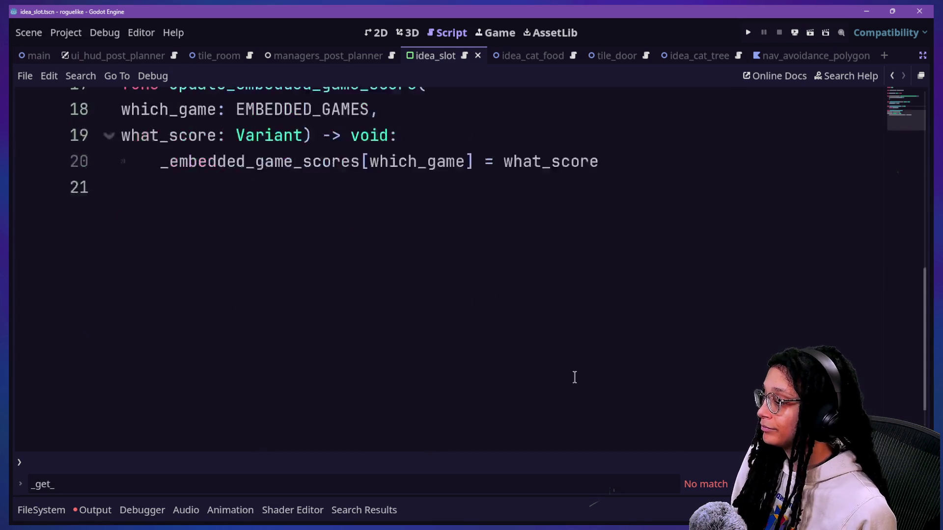
scroll(587, 267, up, 2)
click(587, 268)
key(ctrl+s)
scroll(621, 234, up, 2)
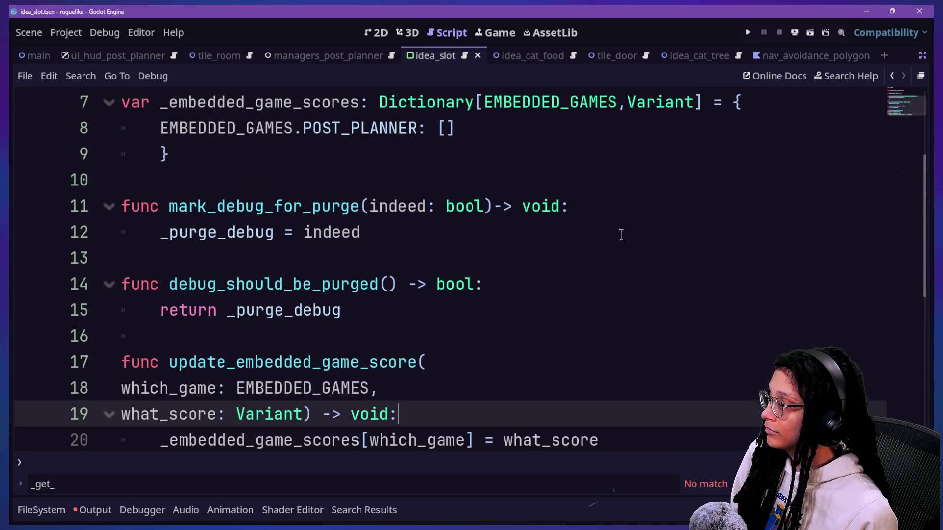
Step: Review the update function signature and lines 12 to 16 of the script
drag(447, 388, 459, 334)
click(455, 315)
key(Up)
key(Up)
key(Up)
key(Down)
key(Down)
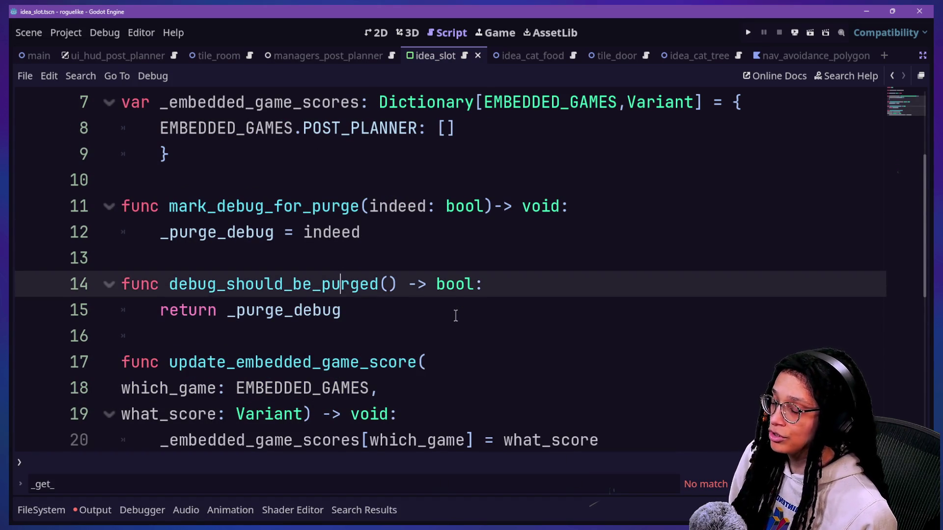
scroll(455, 316, down, 1)
click(482, 263)
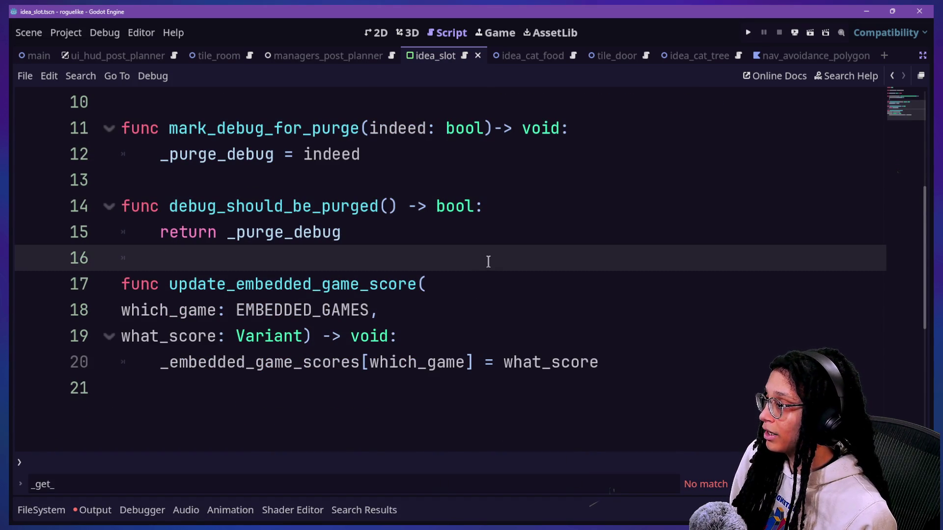
scroll(488, 262, up, 1)
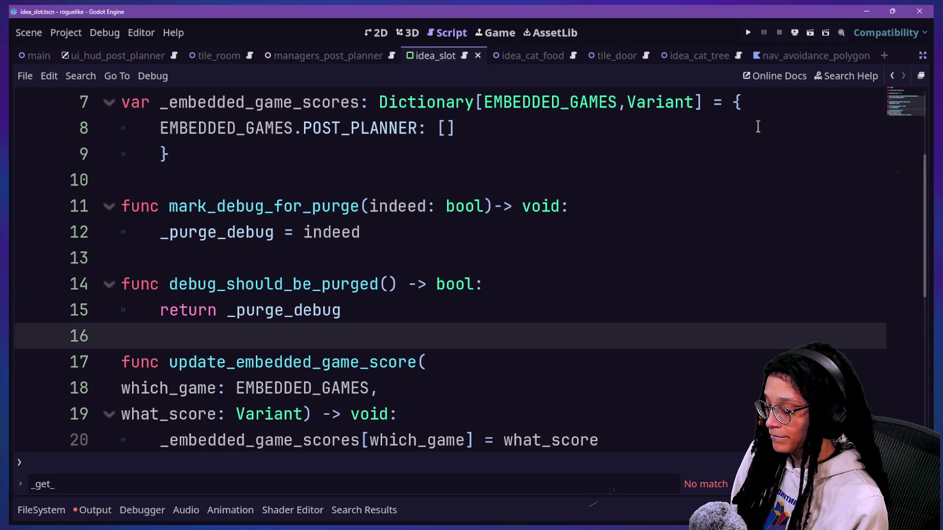
drag(545, 232, 627, 337)
click(629, 341)
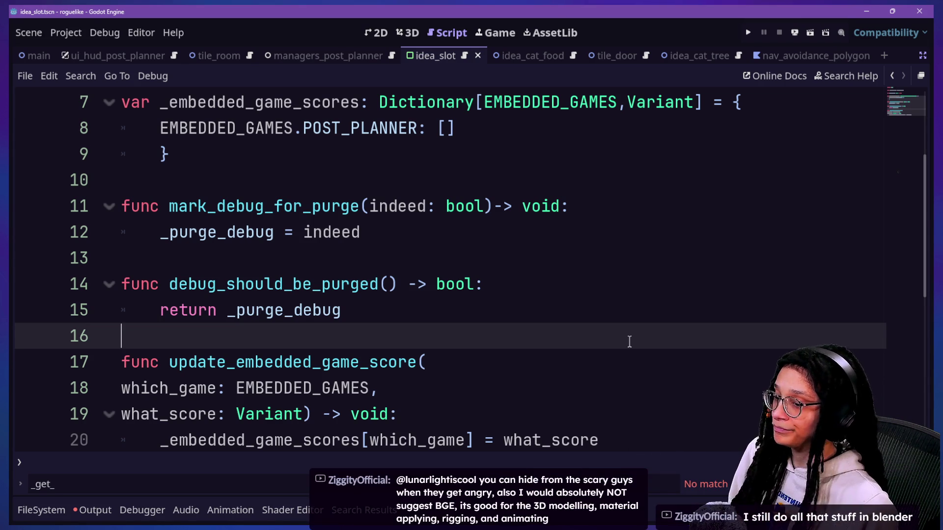
click(571, 273)
Step: Check the POST_PLANNER entry and nearby lines, then select the entire script
key(Up)
key(Up)
key(Up)
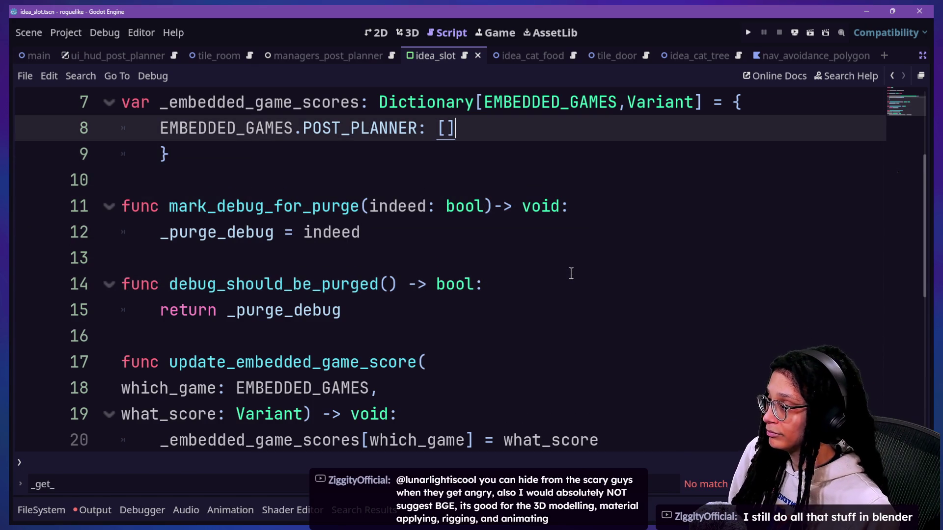
scroll(424, 326, down, 2)
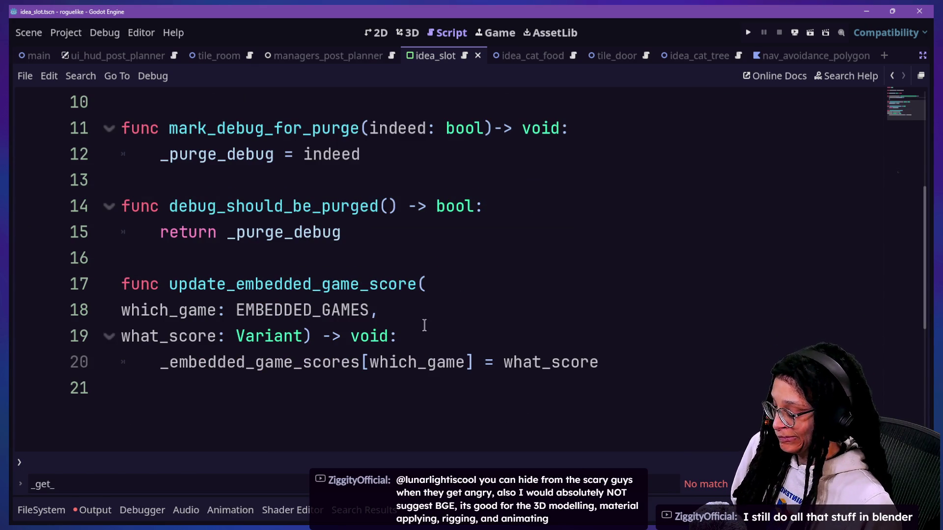
ctrl+scroll(424, 326, down, 3)
click(424, 325)
scroll(425, 325, up, 4)
click(424, 325)
key(Down)
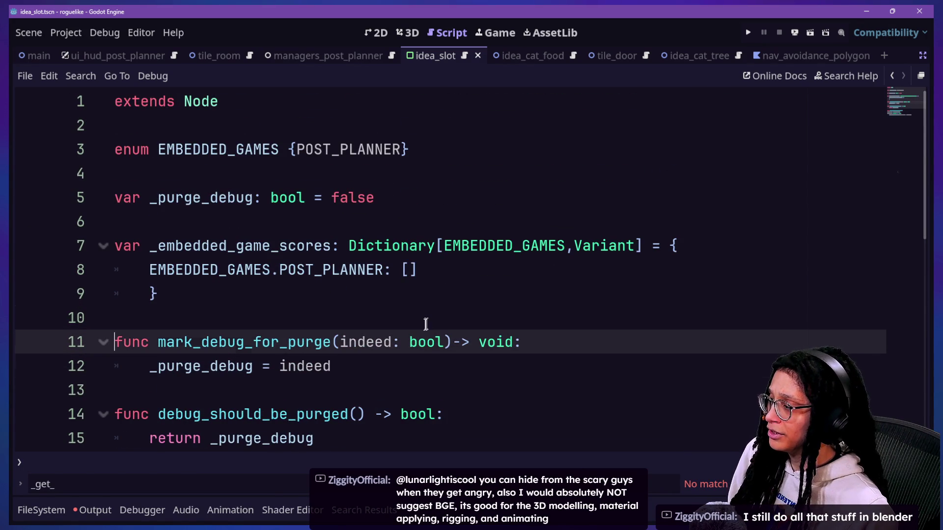
key(Up)
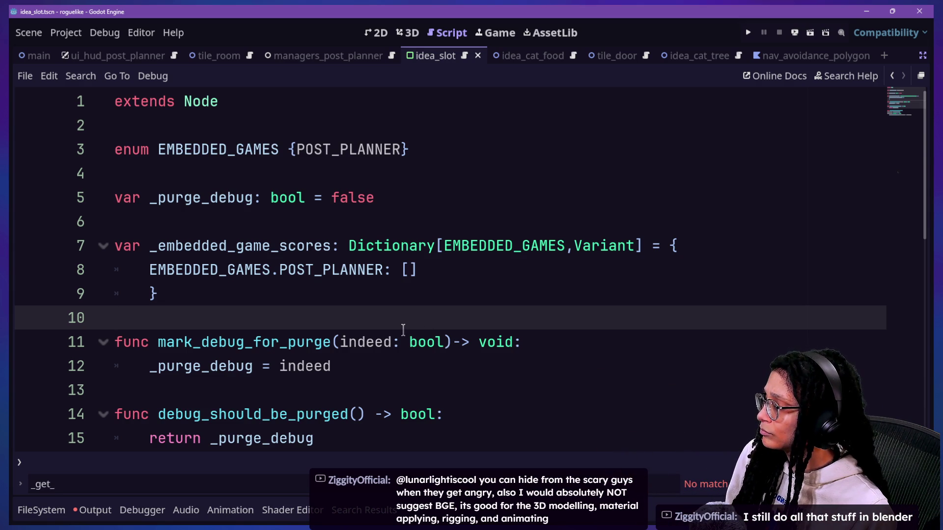
scroll(403, 329, down, 1)
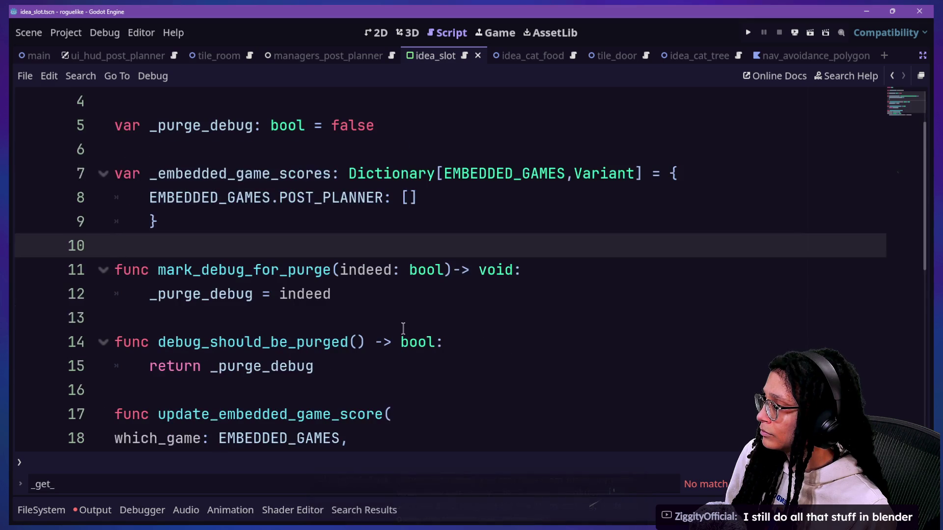
scroll(403, 328, down, 1)
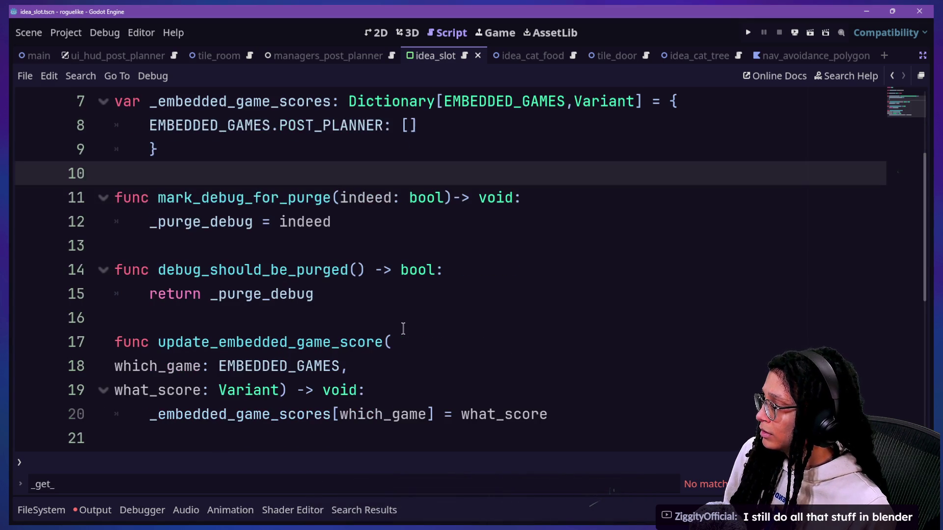
click(505, 363)
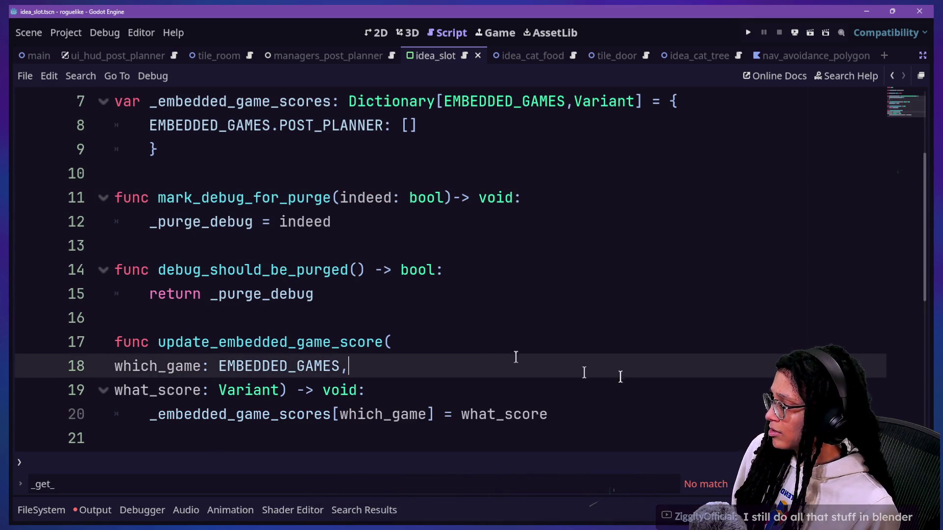
key(ctrl+a)
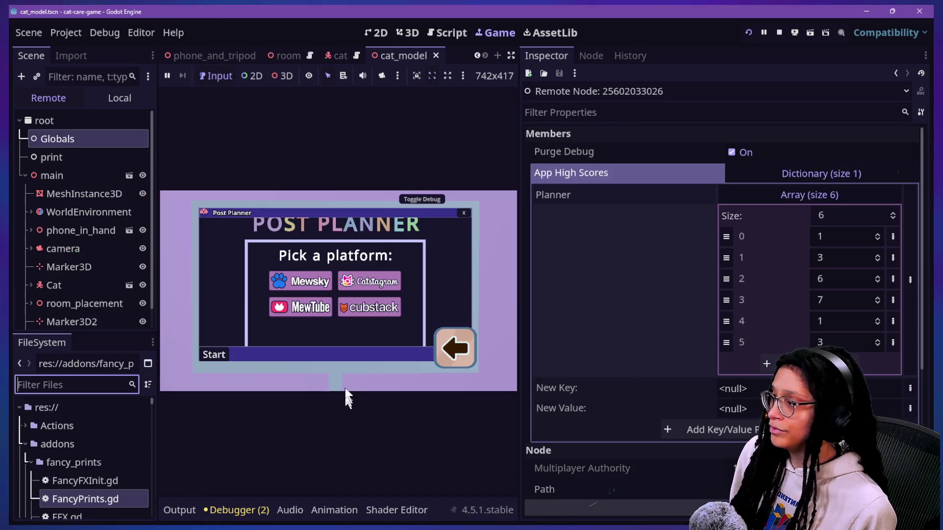
Step: Stop the running game, replace the cat-care-game script with the copied code, and save it
click(402, 248)
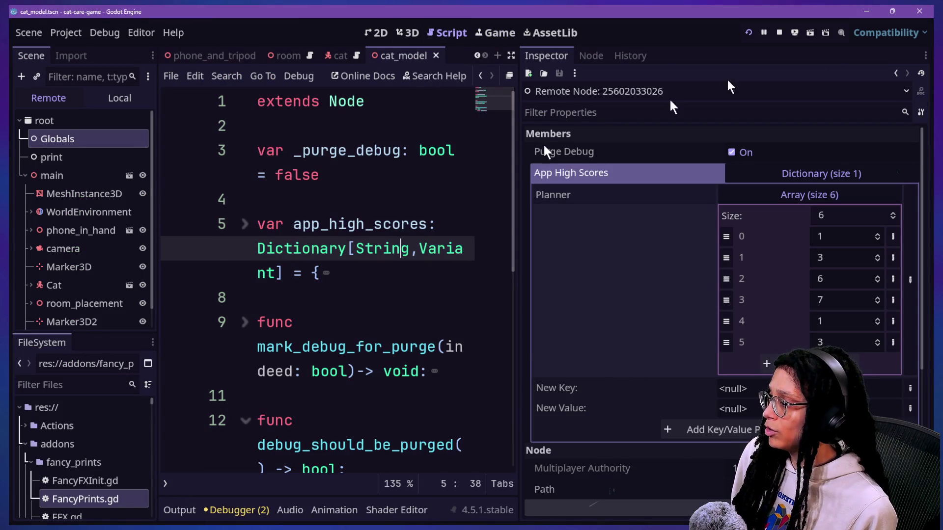
click(779, 32)
click(460, 184)
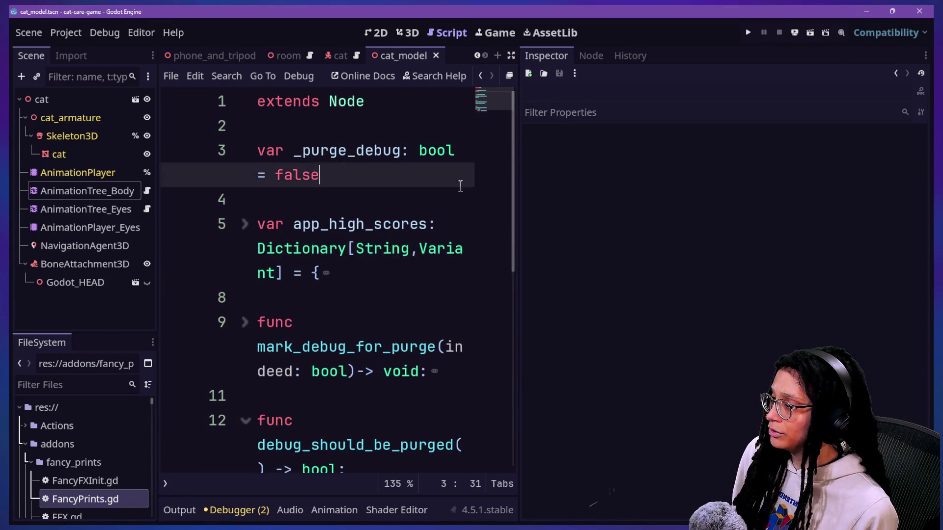
key(ctrl+End)
key(ctrl+s)
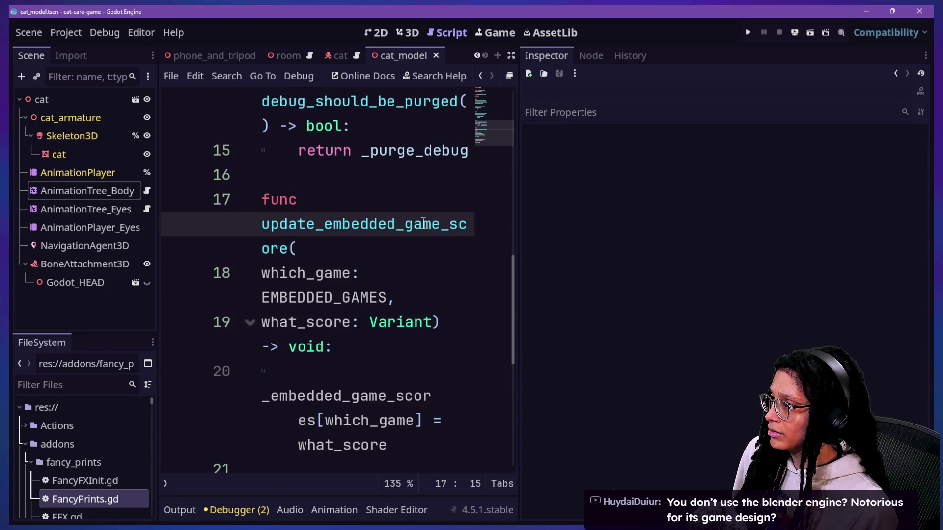
scroll(423, 224, up, 3)
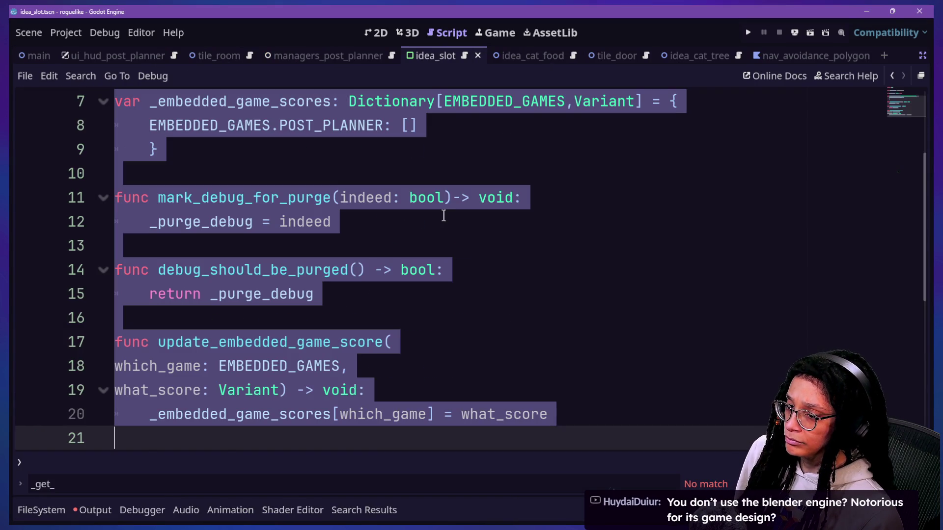
click(644, 234)
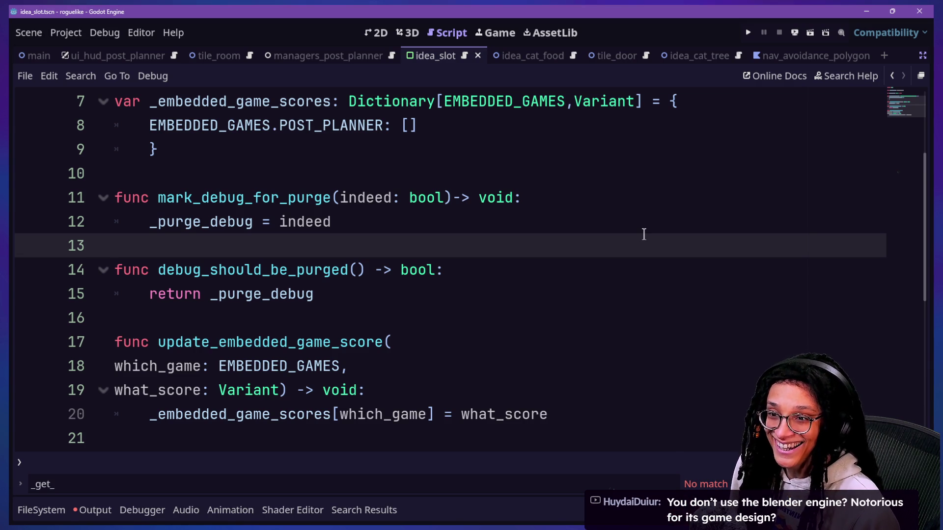
Step: Skim the script, then play the trailer on the A Happy Place Steam store page
key(Up)
key(Up)
key(Up)
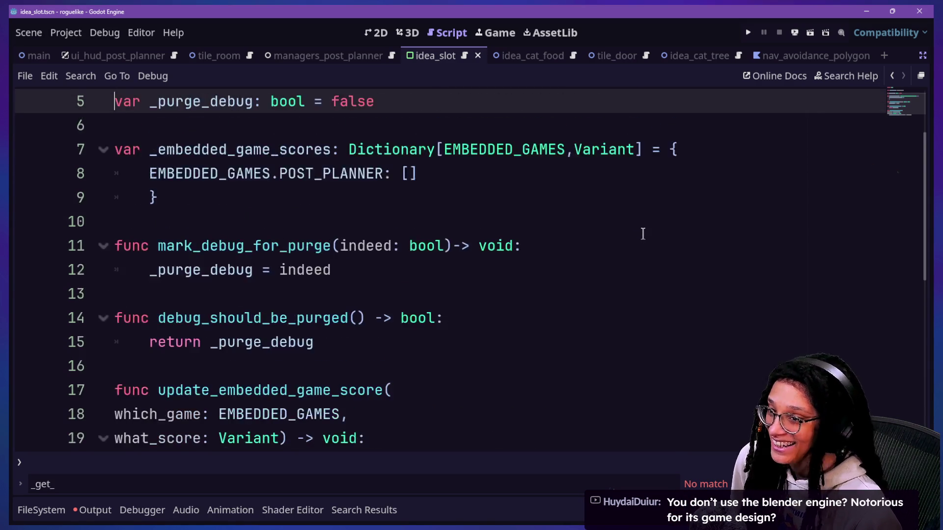
key(Up)
key(Up)
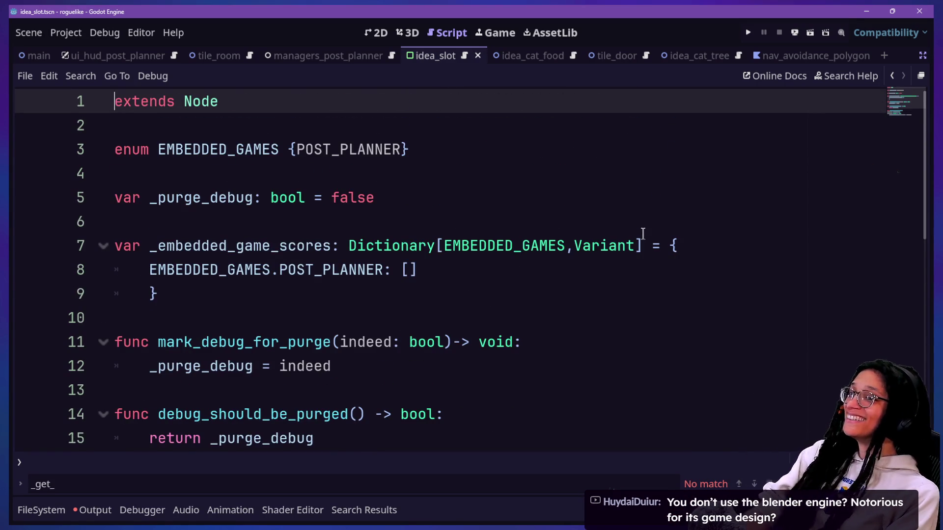
key(Down)
key(Down)
key(Down)
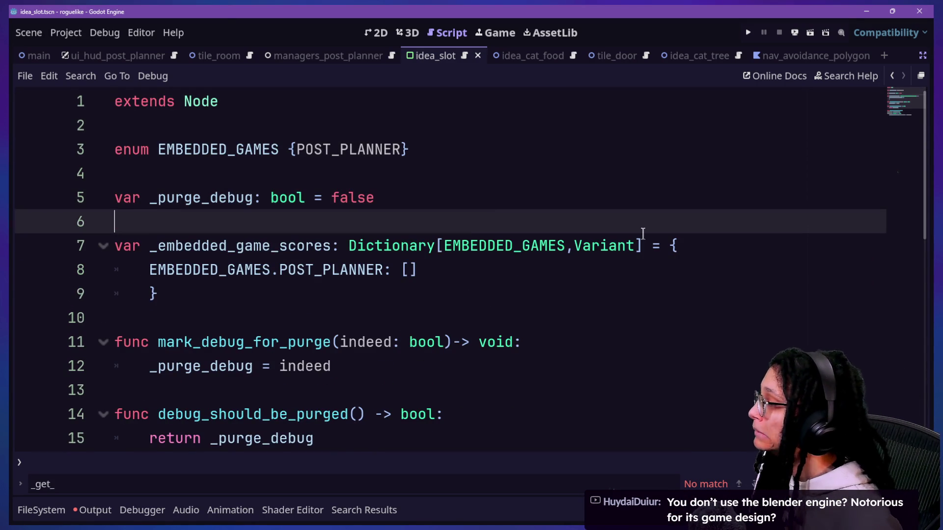
key(Down)
key(Down)
key(Down)
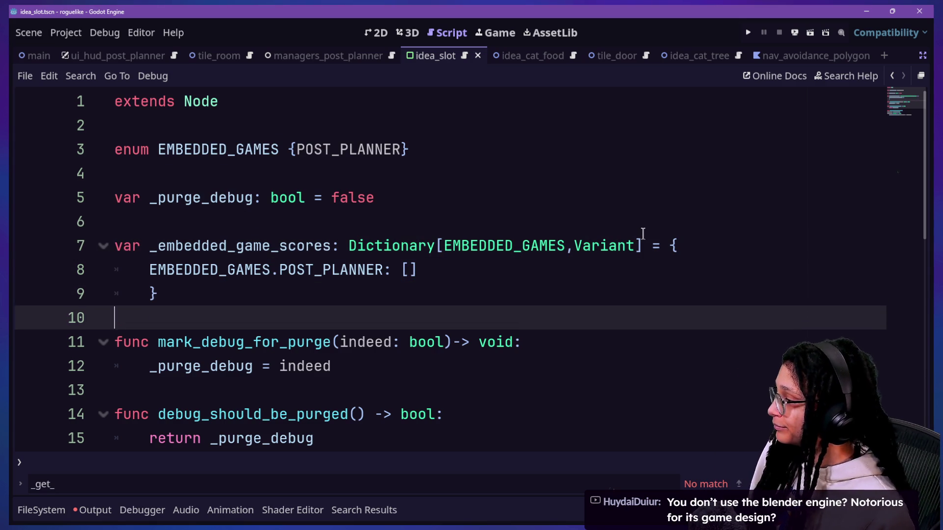
scroll(643, 233, down, 2)
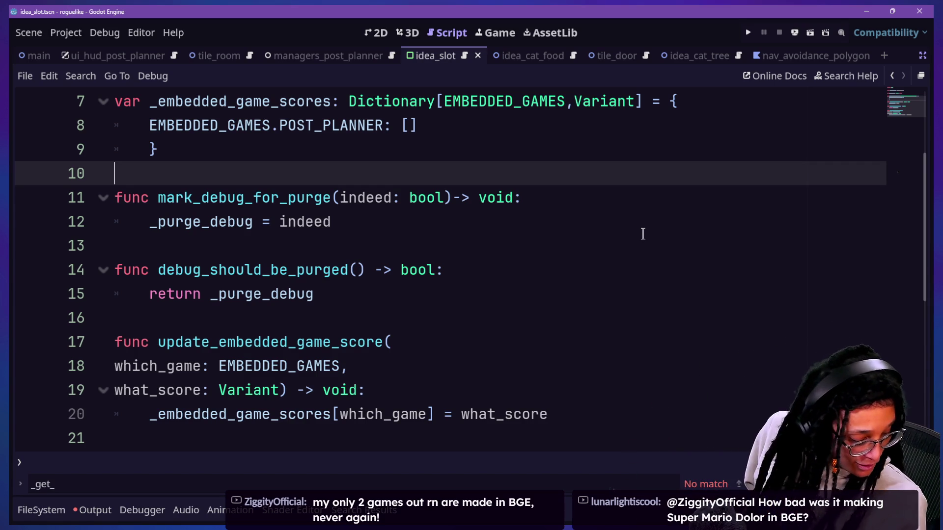
click(415, 242)
key(Down)
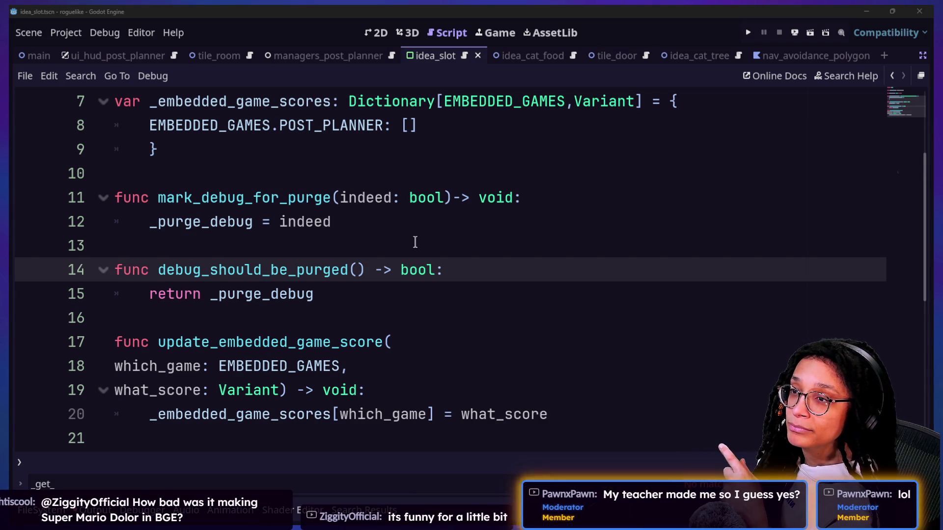
key(alt+Tab)
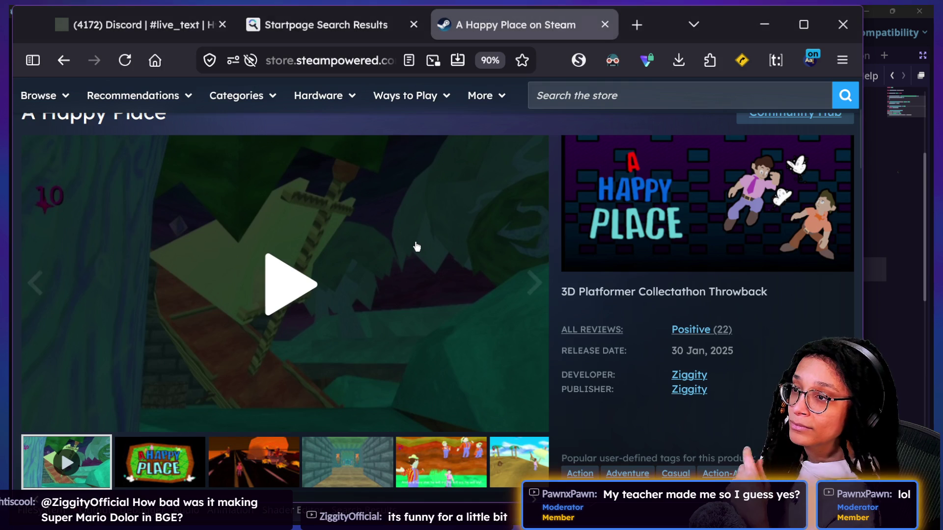
click(415, 248)
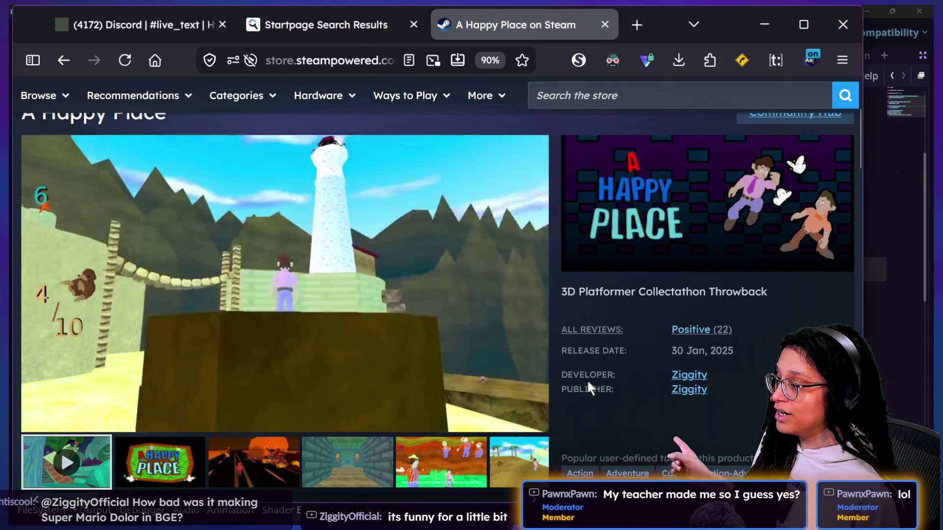
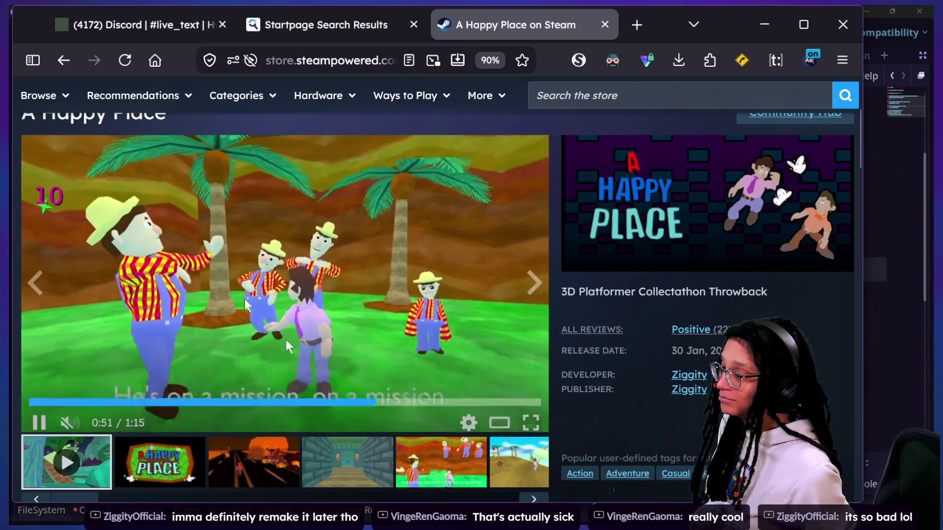
Step: Pause the A Happy Place trailer at 0:51 and return to the Godot editor
click(206, 232)
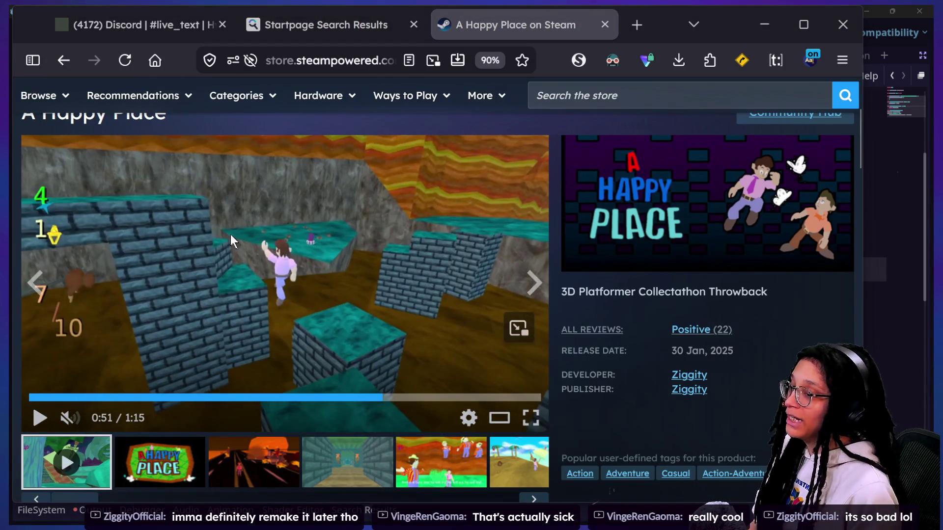
key(alt+Tab)
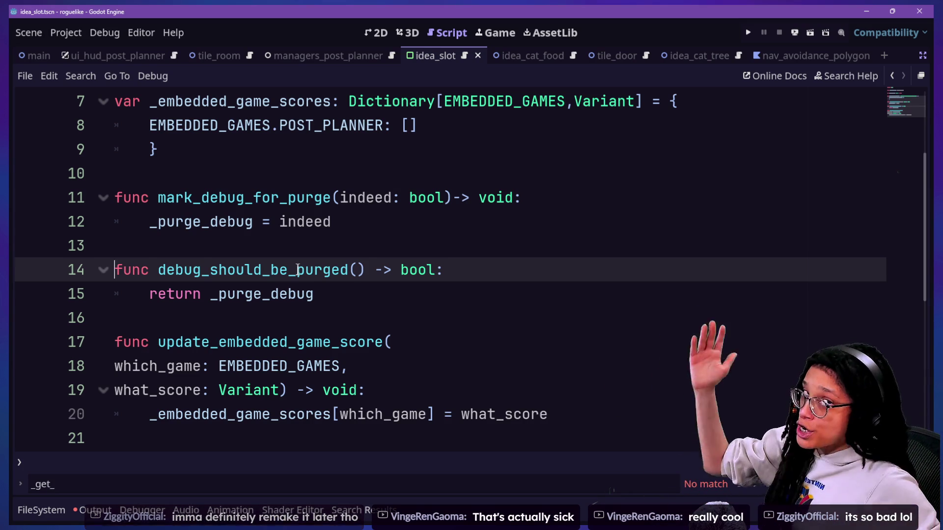
Step: Look over the scores dictionary lines near the top of the script
click(590, 217)
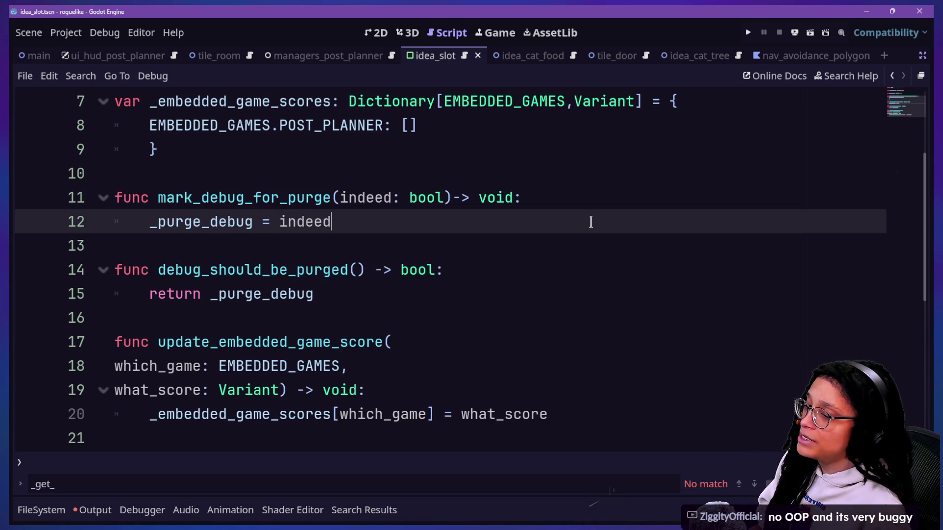
key(Down)
key(Down)
key(Up)
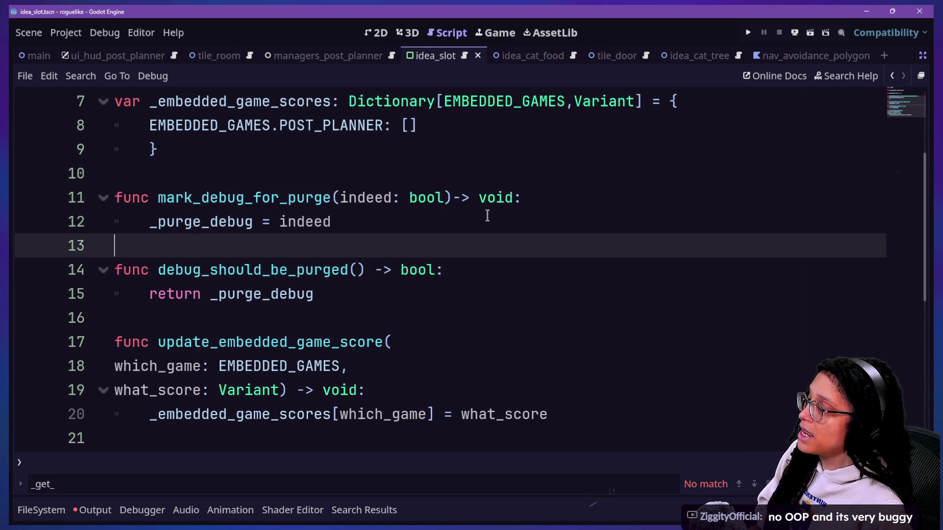
scroll(380, 276, up, 2)
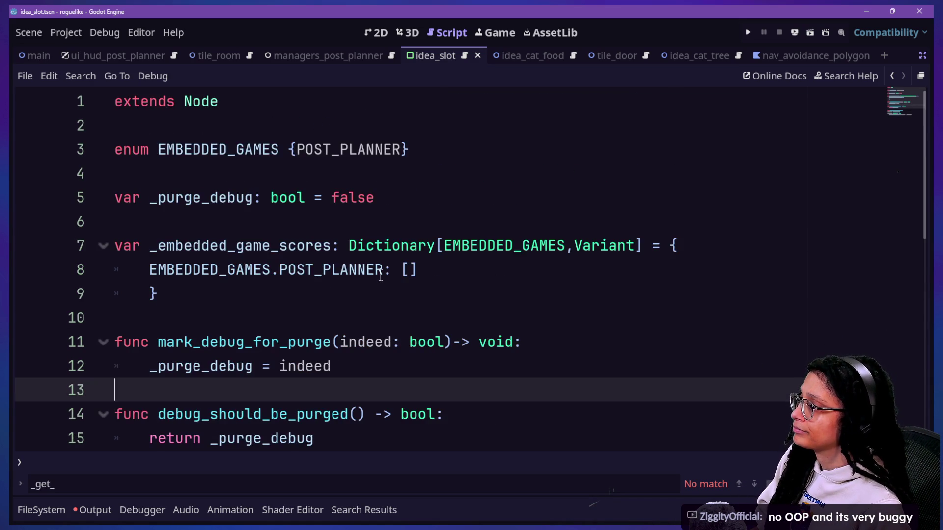
scroll(381, 276, down, 1)
scroll(380, 276, up, 1)
click(349, 245)
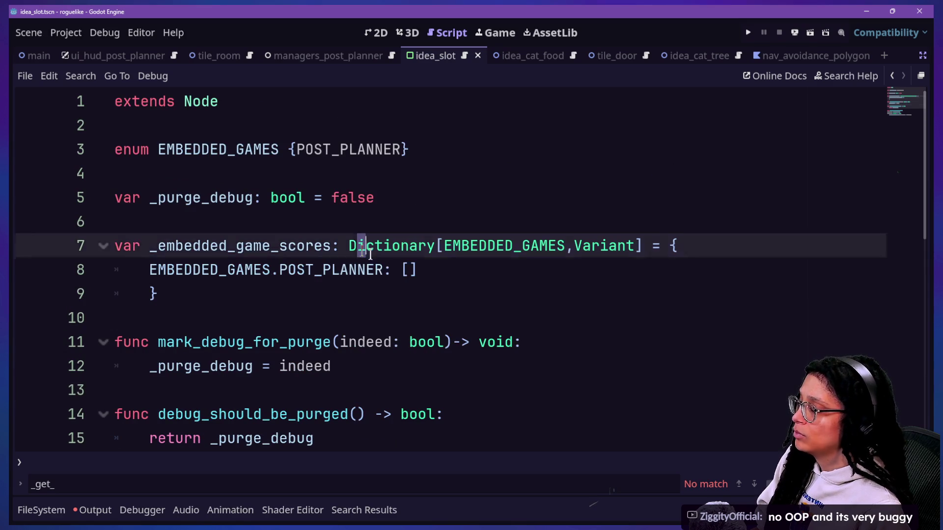
click(424, 276)
Step: Save the scene and open idea.gd through Quick Open
key(ctrl+s)
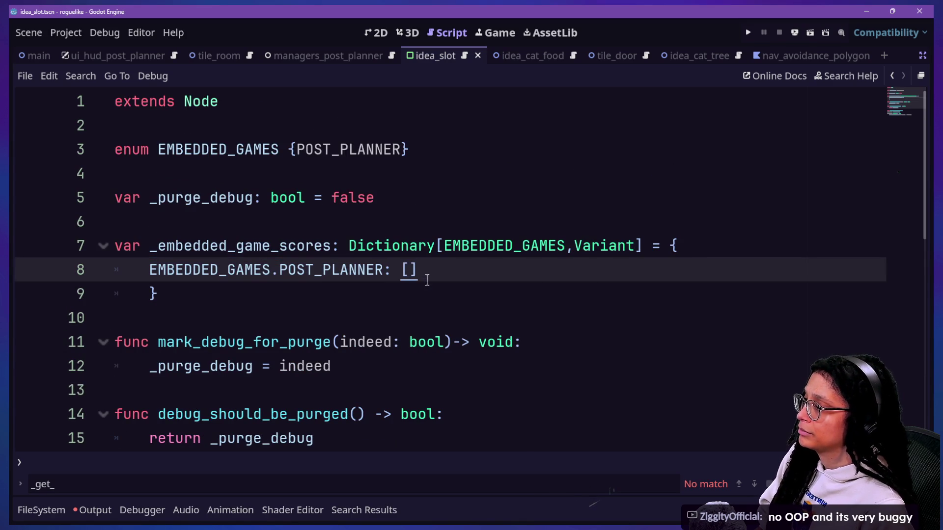
key(shift+alt+o)
key(Return)
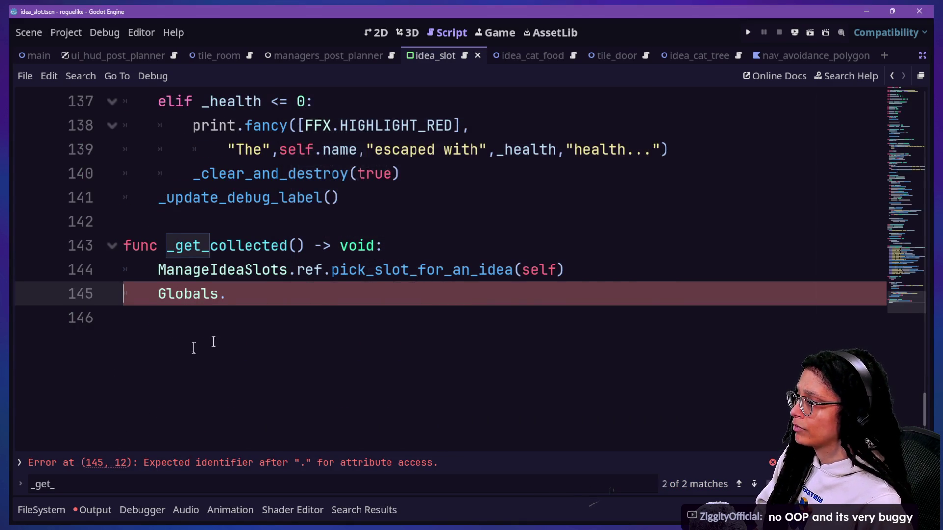
Step: Write Globals.update_embedded_game_score(Globals.EMBEDDED_GAMES.POST_PLANNER using autocomplete
key(BackSpace)
text(.upda)
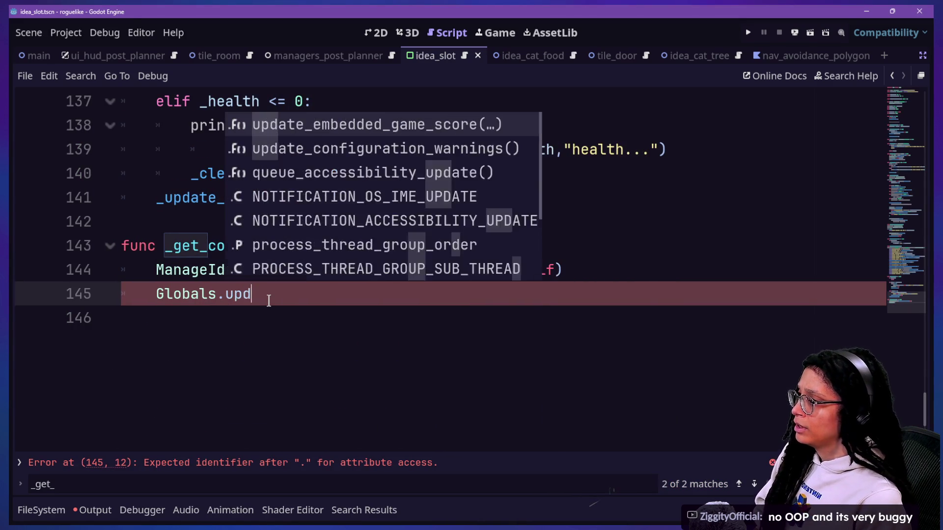
key(Return)
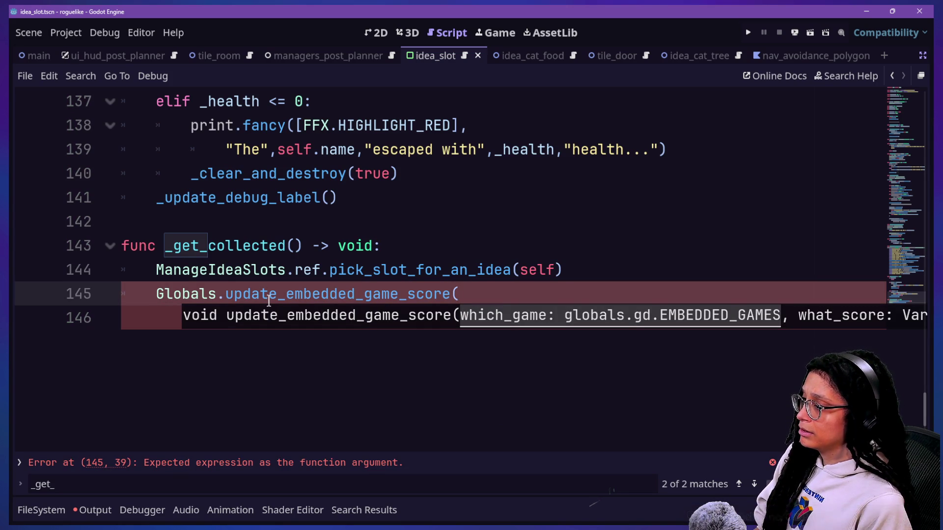
text(EMBED)
key(BackSpace)
key(BackSpace)
key(BackSpace)
text(GLOB)
key(BackSpace)
key(BackSpace)
key(BackSpace)
text(lobals.em)
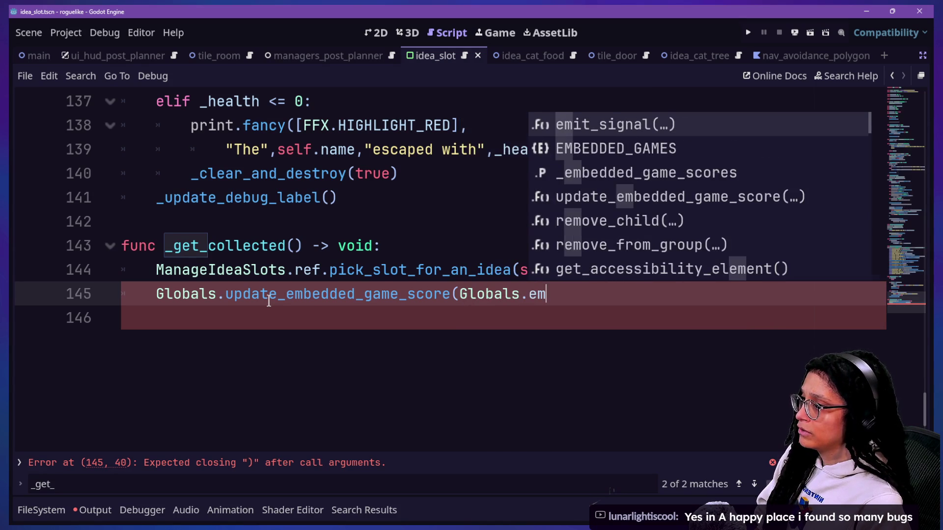
key(Down)
key(Return)
text(.)
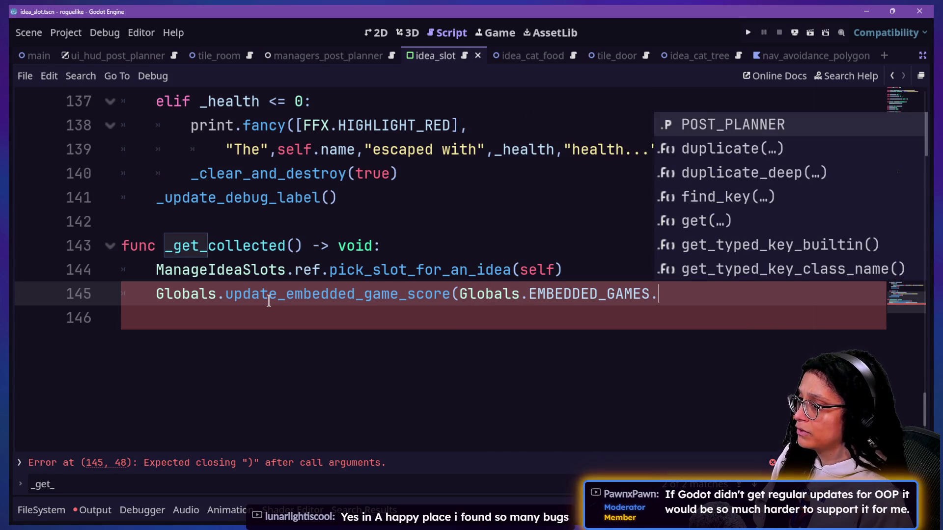
key(Return)
Step: Put POST_PLANNER on its own line, followed by a comma and a new line for the score
click(457, 293)
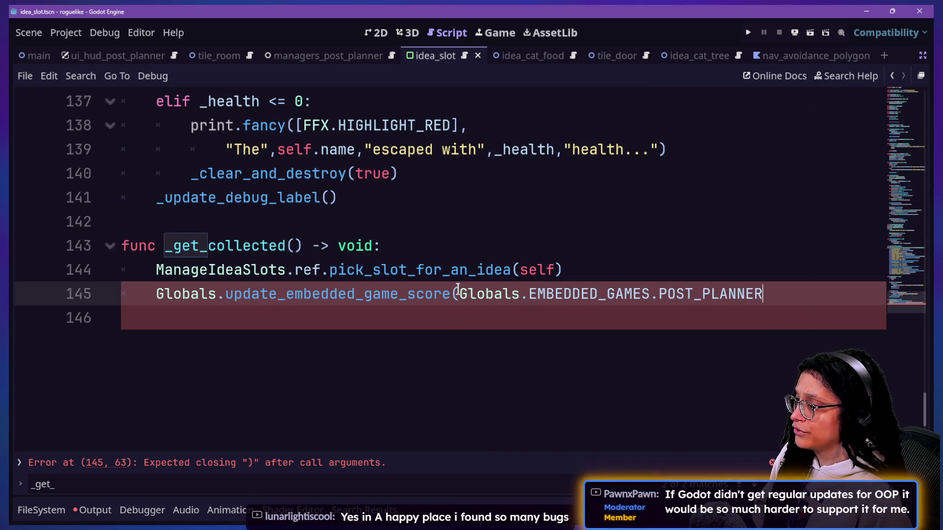
key(Return)
click(522, 311)
text(.)
key(BackSpace)
text(,)
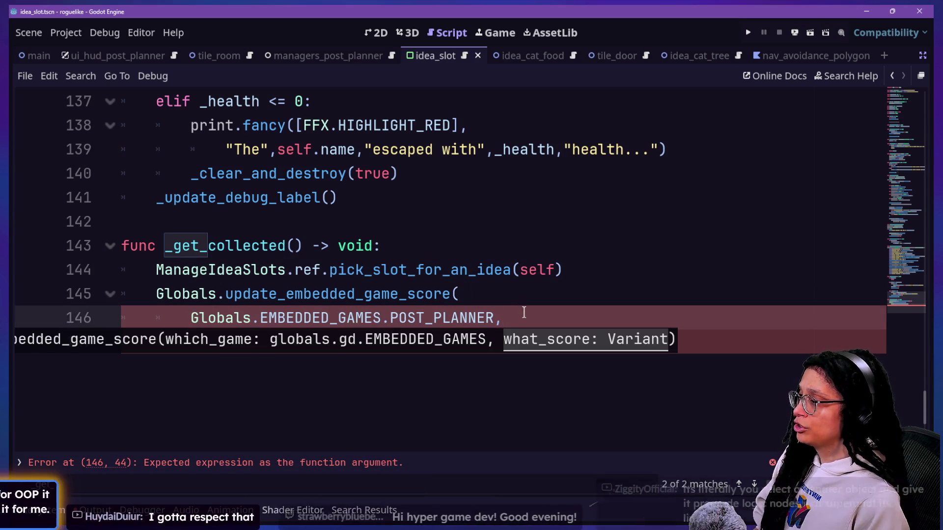
key(Return)
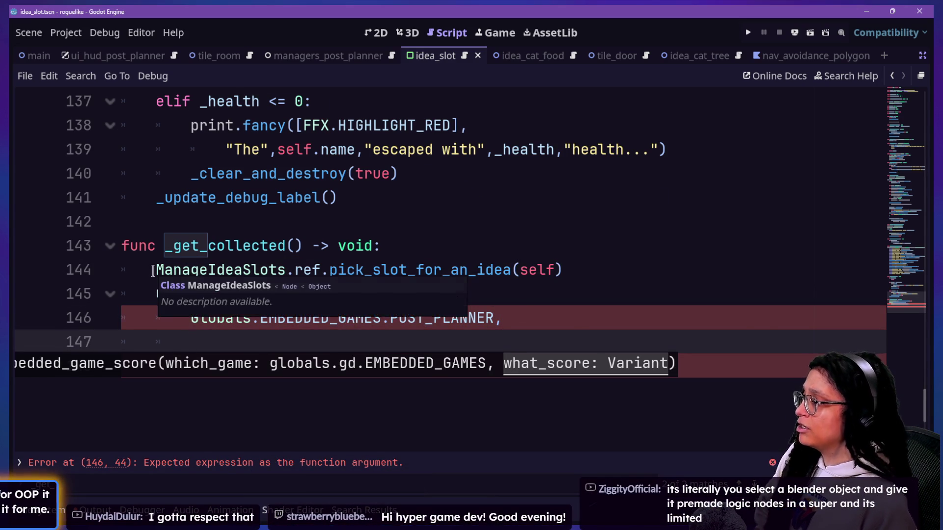
scroll(153, 271, up, 15)
scroll(152, 271, down, 1)
key(ctrl+f)
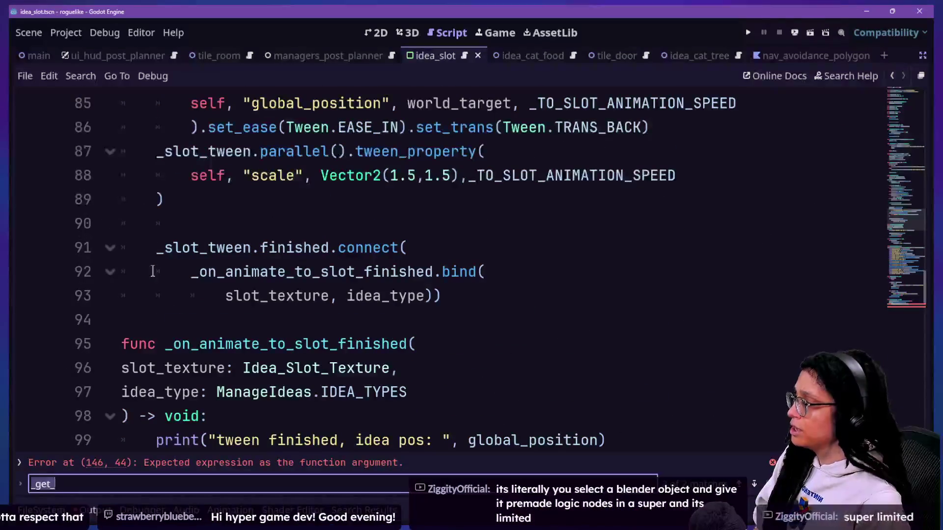
key(Return)
scroll(404, 269, up, 2)
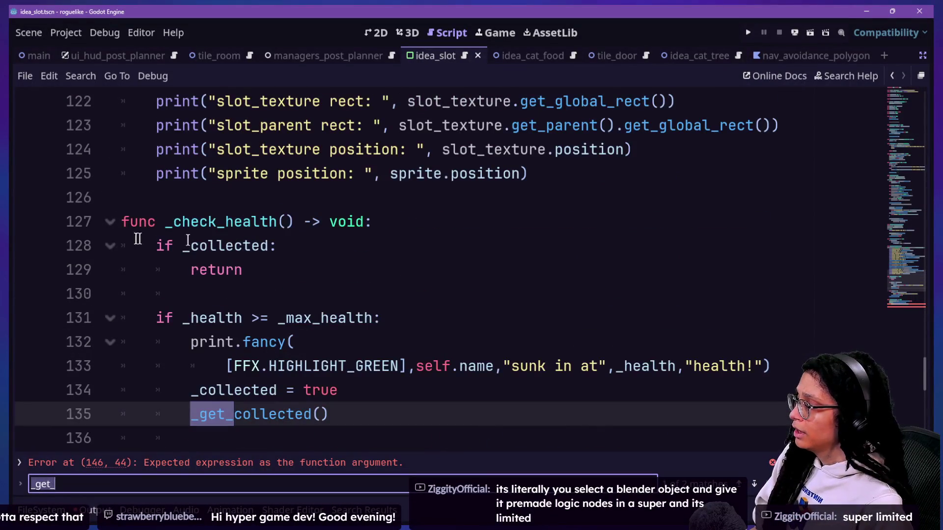
click(282, 221)
click(399, 258)
scroll(399, 257, up, 9)
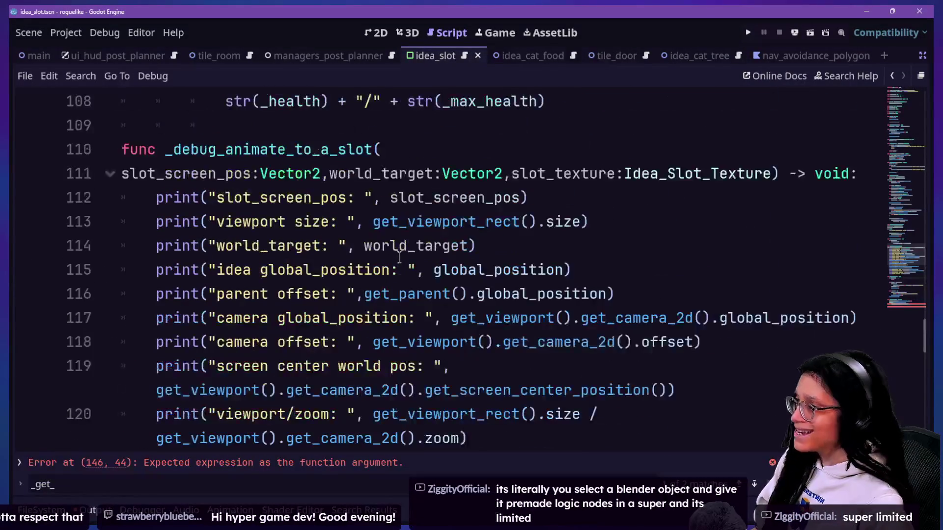
scroll(399, 257, up, 20)
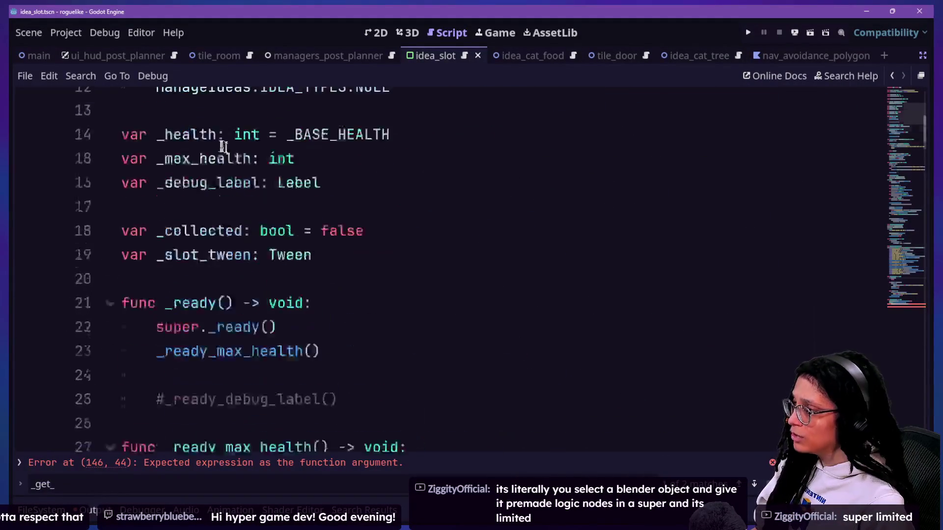
drag(183, 101, 312, 101)
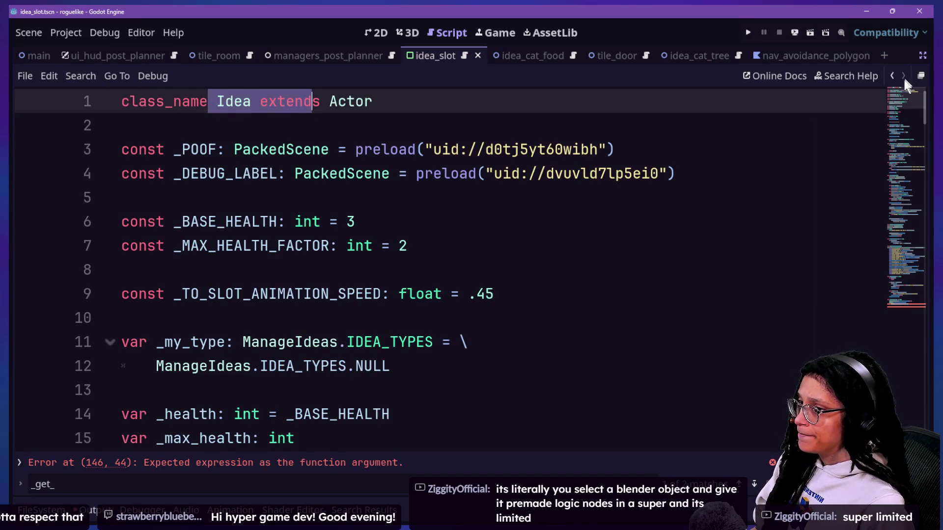
key(ctrl+End)
scroll(557, 314, up, 4)
drag(560, 327, 599, 286)
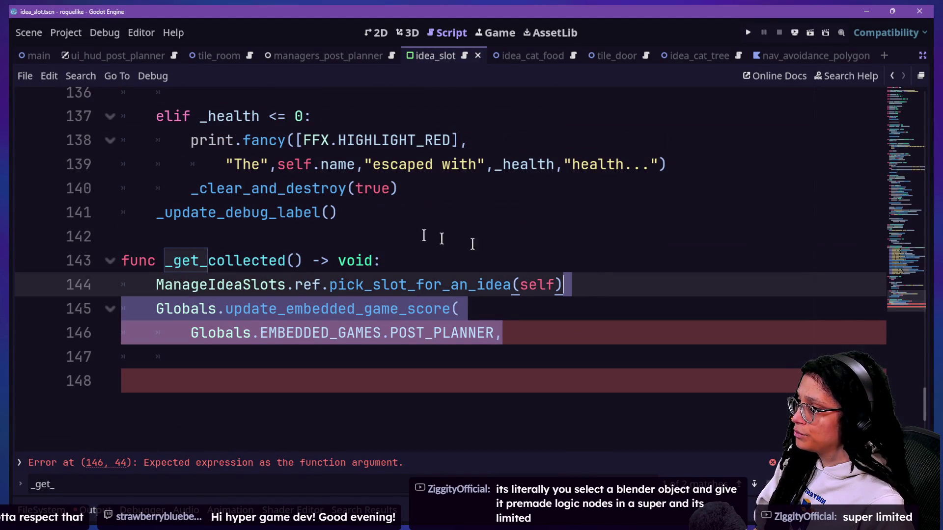
scroll(377, 234, up, 5)
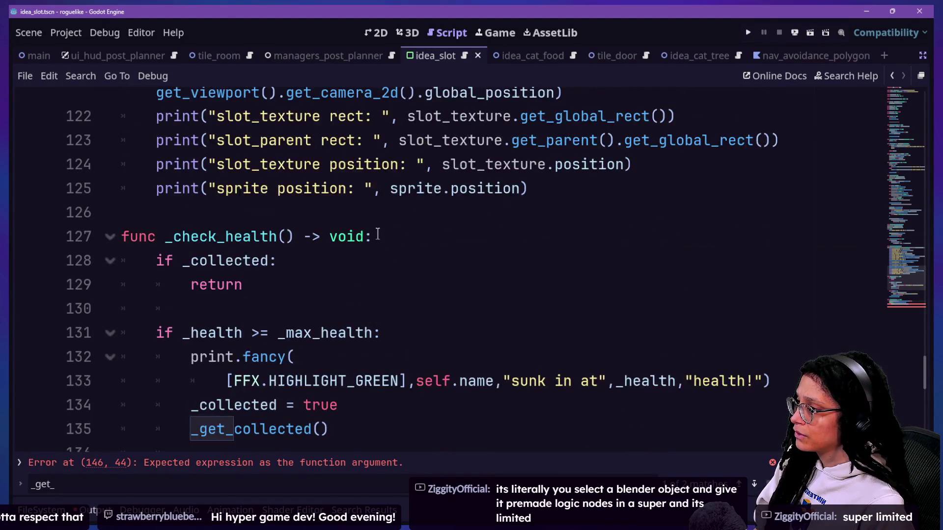
scroll(378, 233, down, 2)
scroll(377, 232, down, 5)
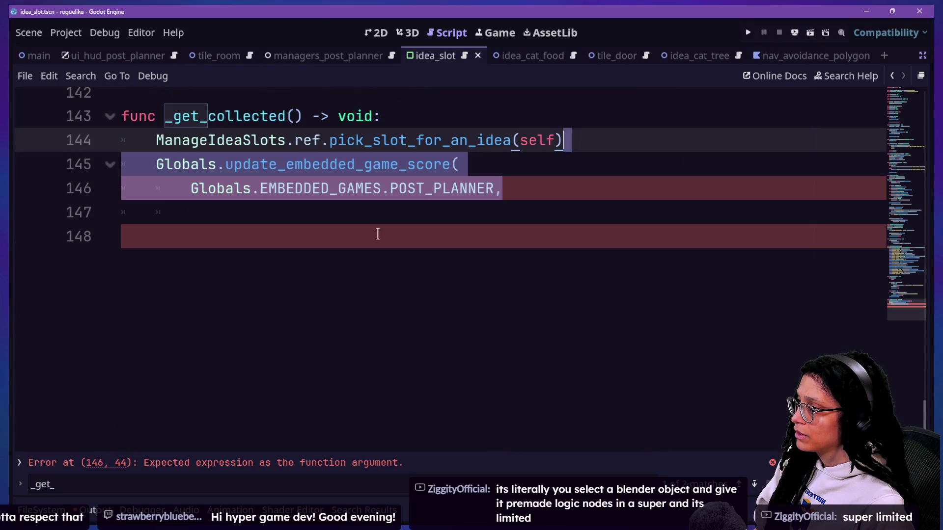
scroll(377, 231, up, 3)
key(ctrl+x)
click(407, 333)
key(ctrl+v)
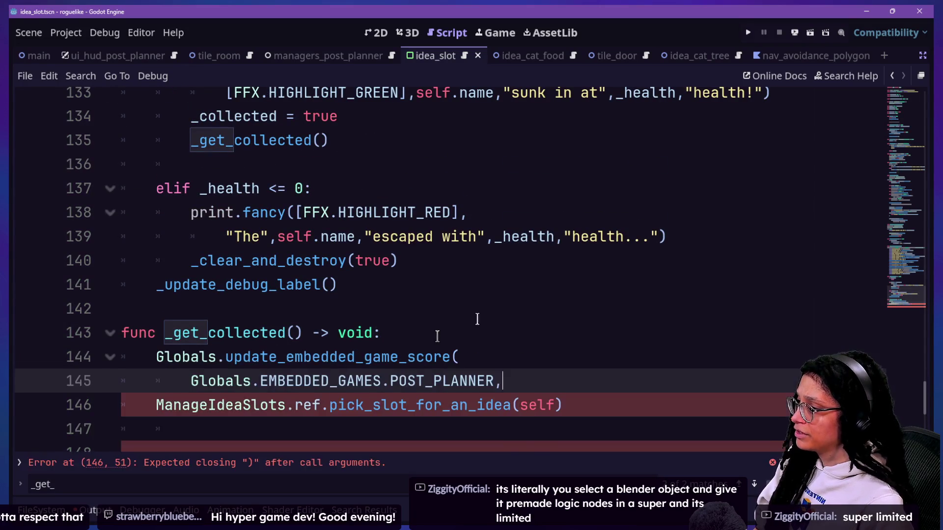
key(Return)
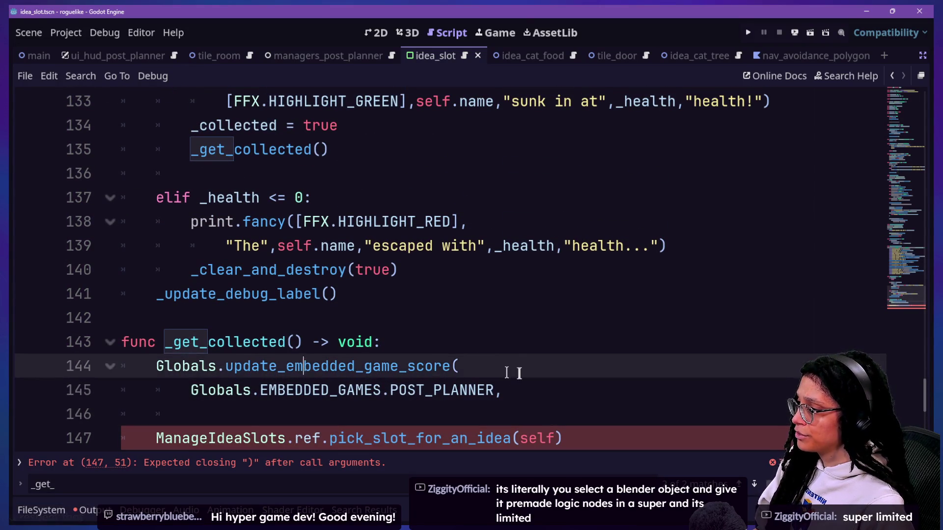
click(533, 383)
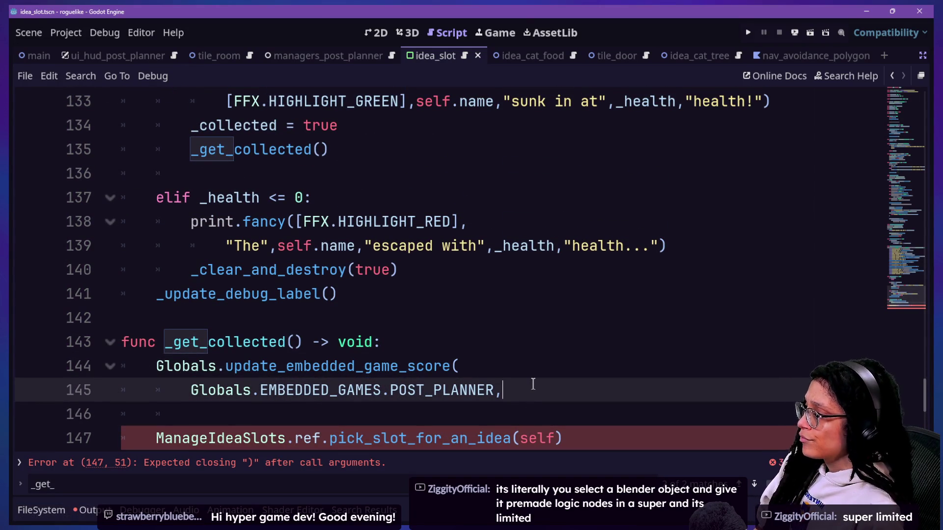
key(Return)
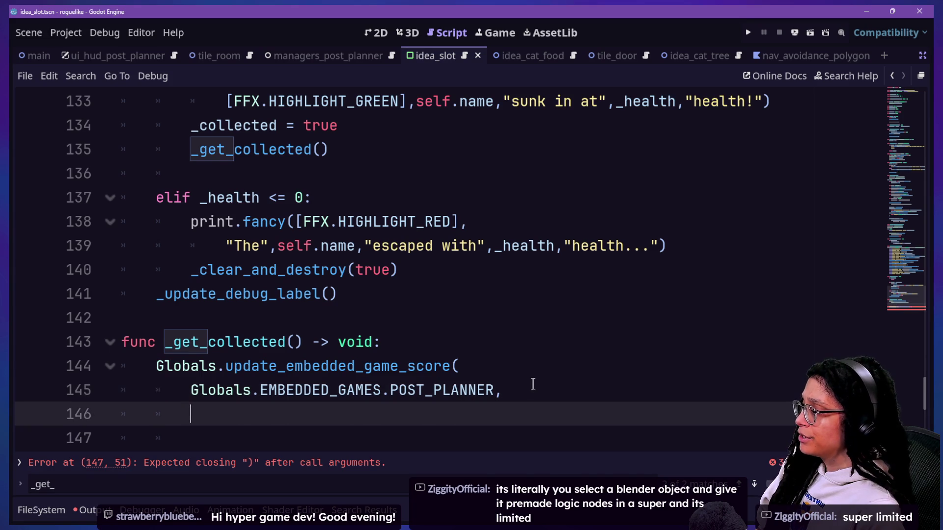
scroll(533, 383, down, 1)
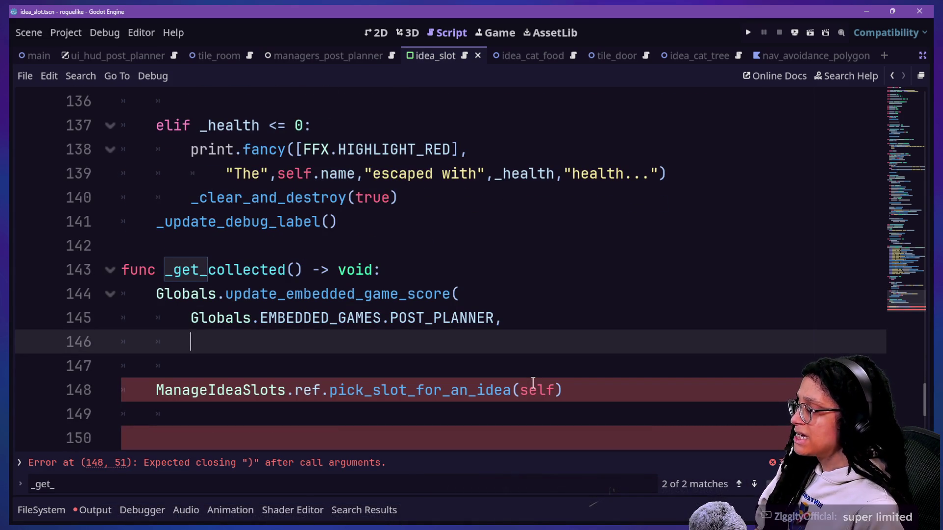
scroll(246, 246, up, 15)
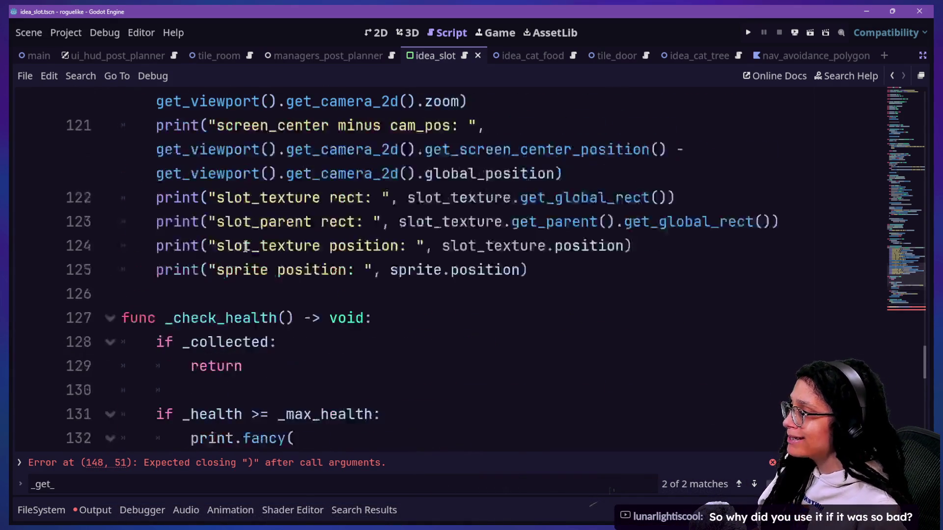
scroll(245, 246, up, 10)
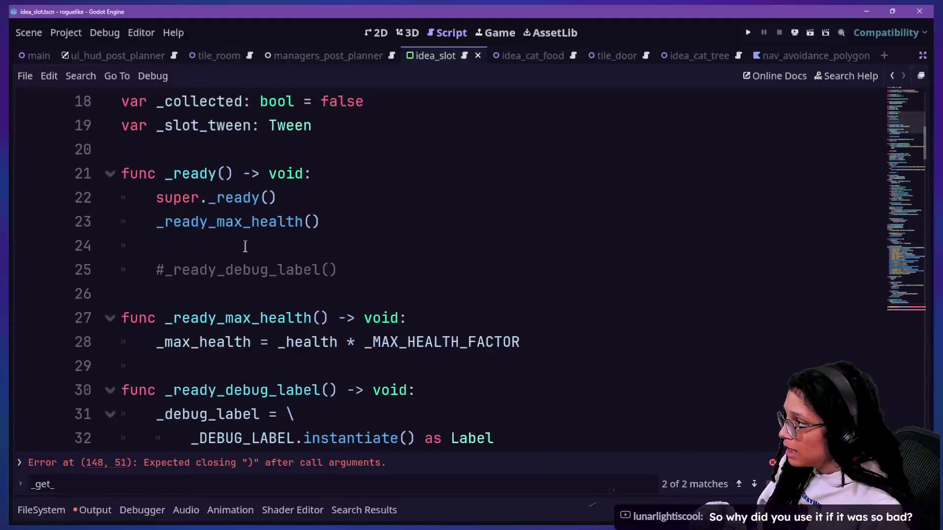
scroll(245, 246, up, 5)
scroll(266, 256, down, 2)
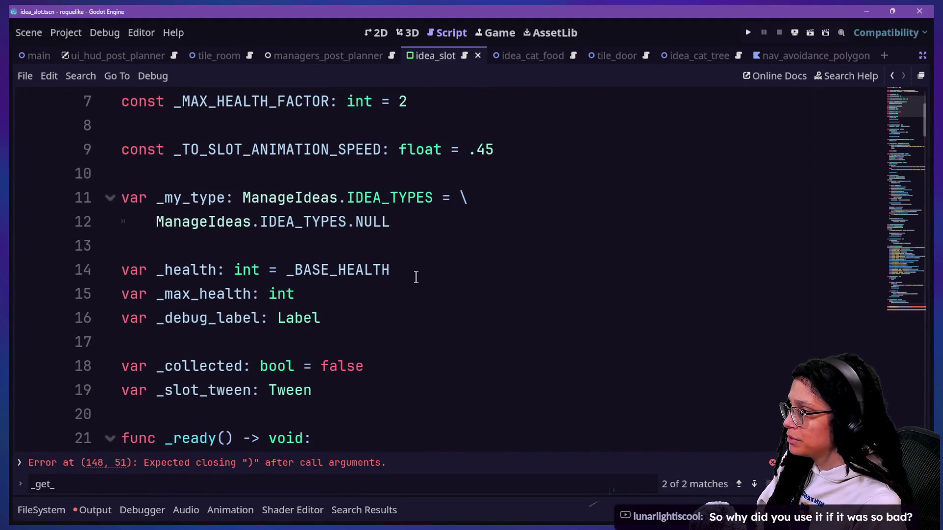
scroll(339, 244, up, 1)
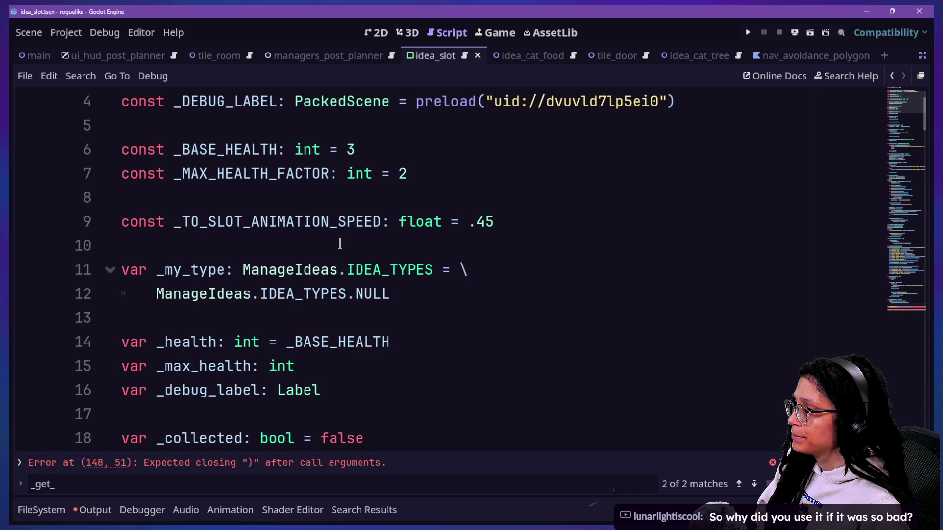
click(245, 271)
drag(156, 269, 223, 267)
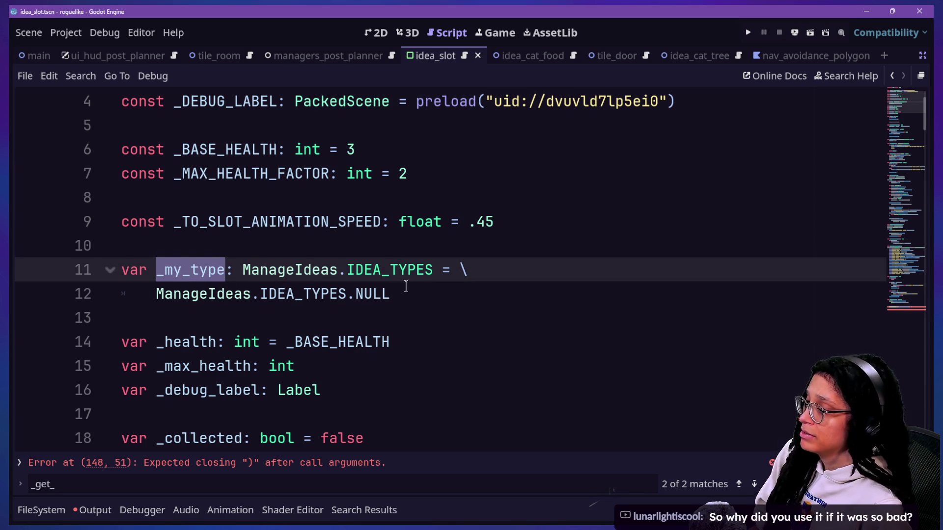
scroll(406, 286, down, 20)
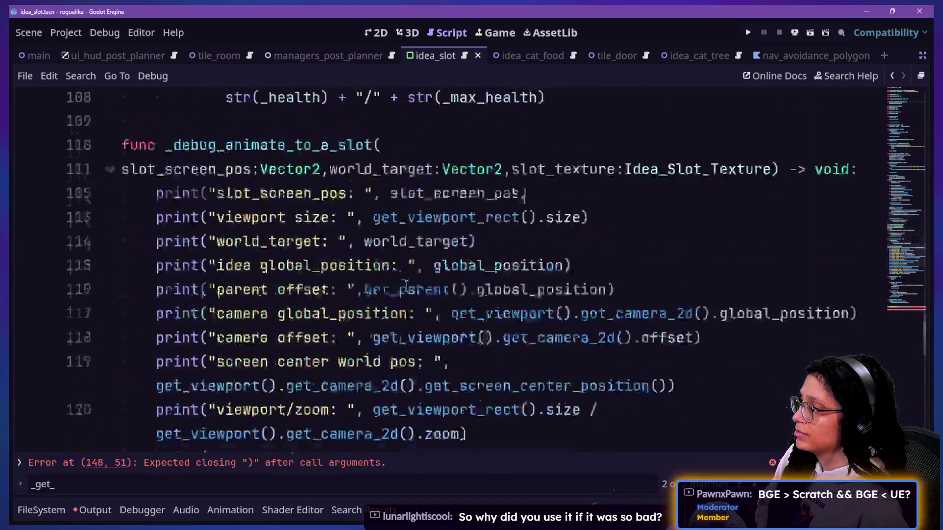
scroll(407, 286, down, 5)
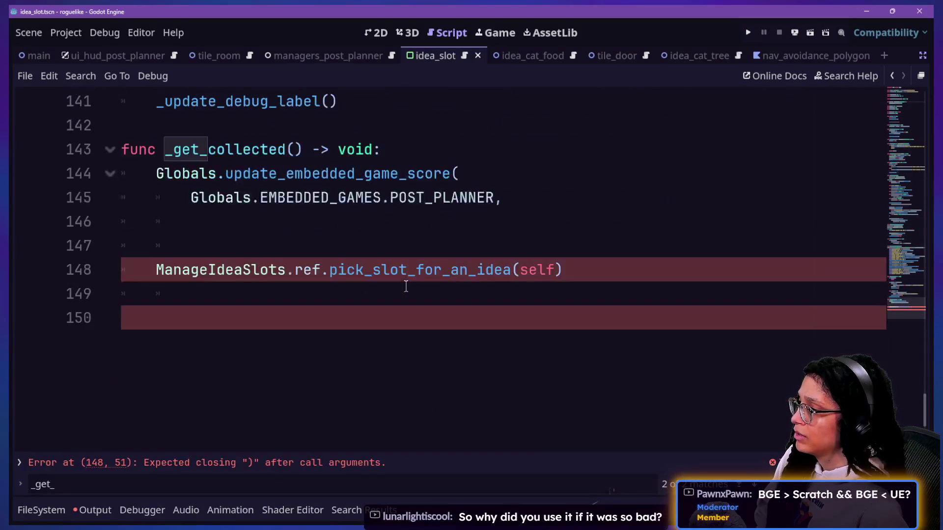
Step: Type int(_my_type) as the score argument on line 146
click(495, 228)
text(i)
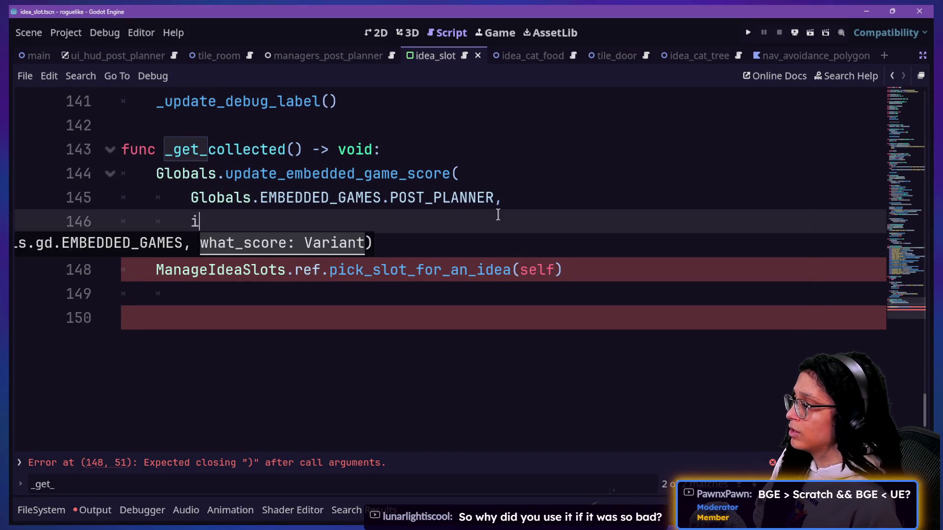
key(BackSpace)
text(int(nt_)
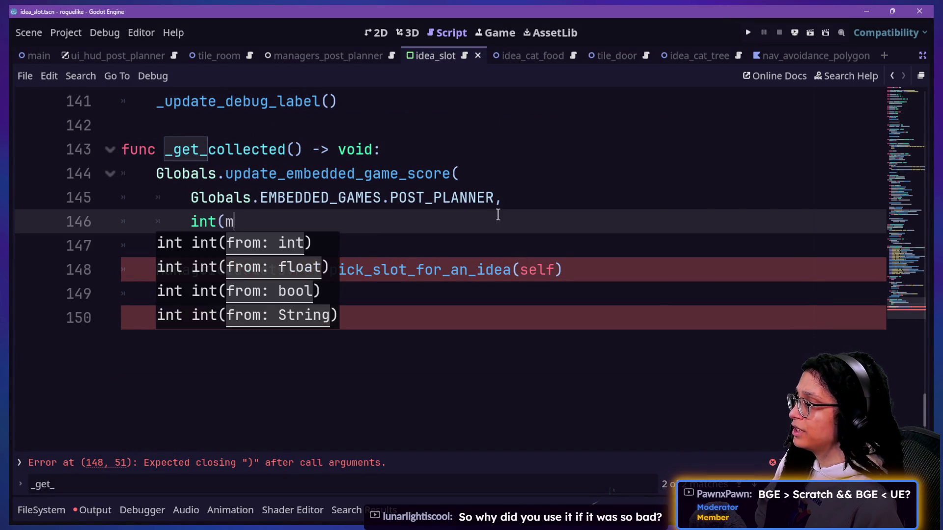
key(BackSpace)
key(BackSpace)
key(BackSpace)
text(_my_tpe)
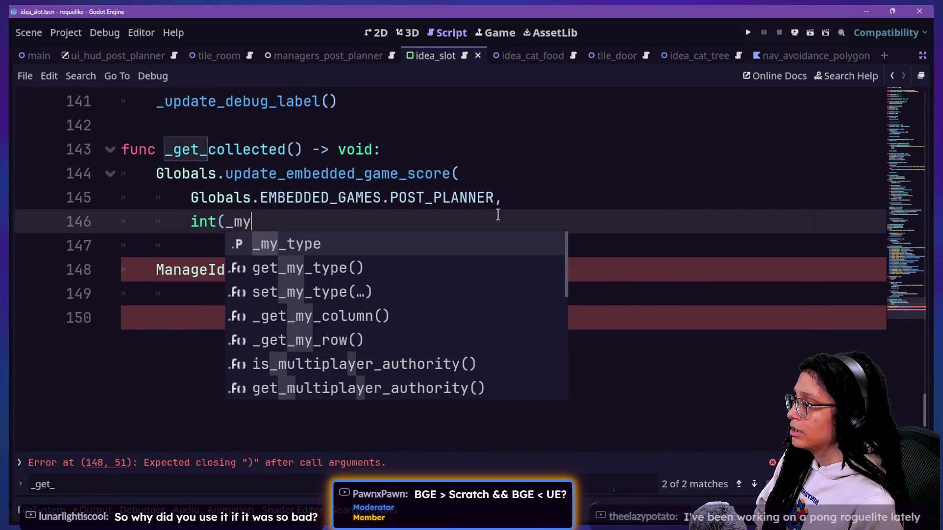
key(BackSpace)
key(BackSpace)
text(ype))
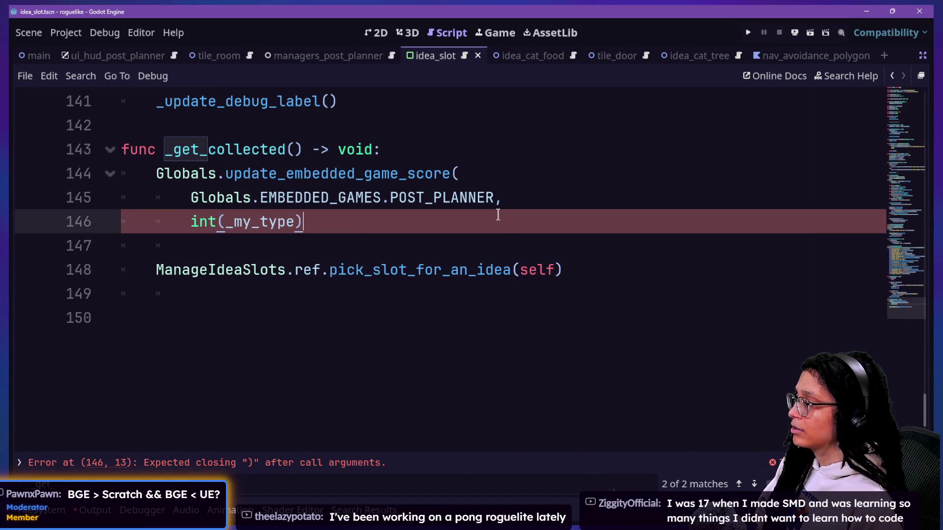
Step: Close the call's parenthesis, indent the argument line, and run the game
click(311, 174)
click(331, 214)
text())
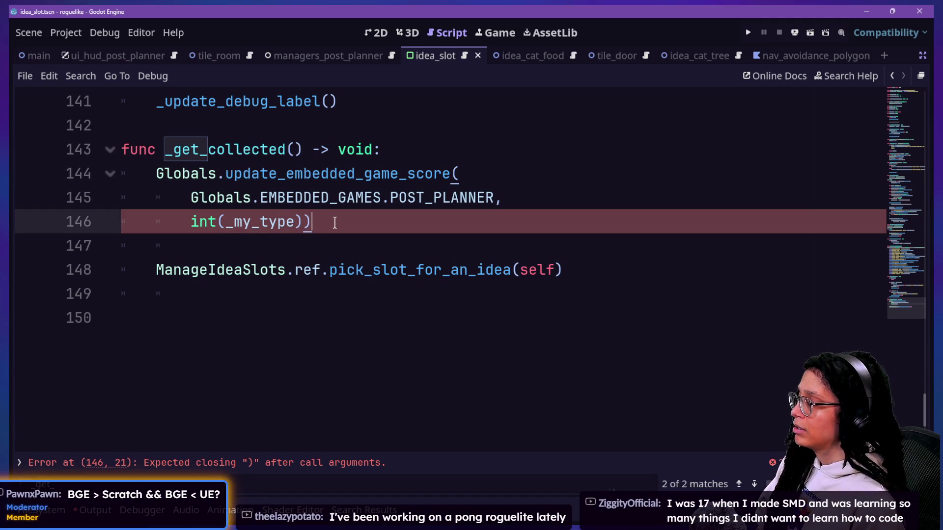
key(Up)
click(177, 224)
key(Tab)
drag(389, 197, 390, 174)
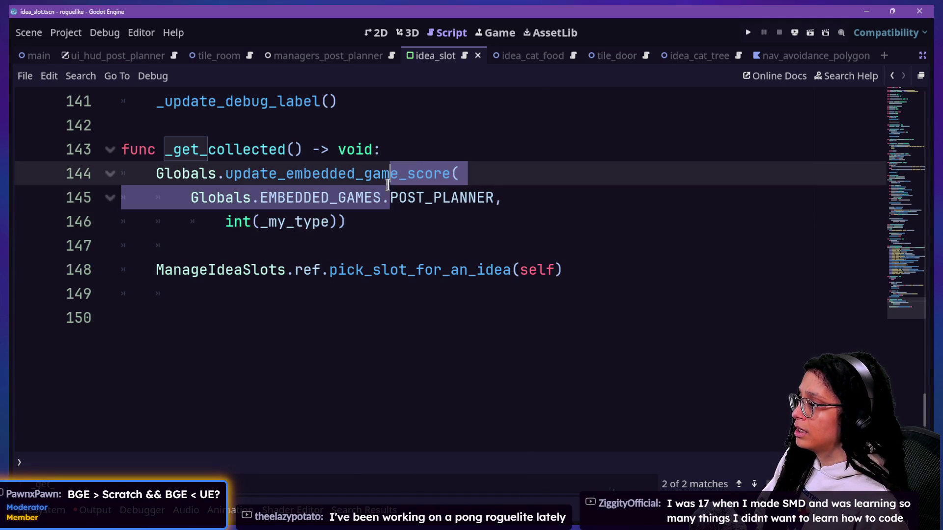
click(748, 32)
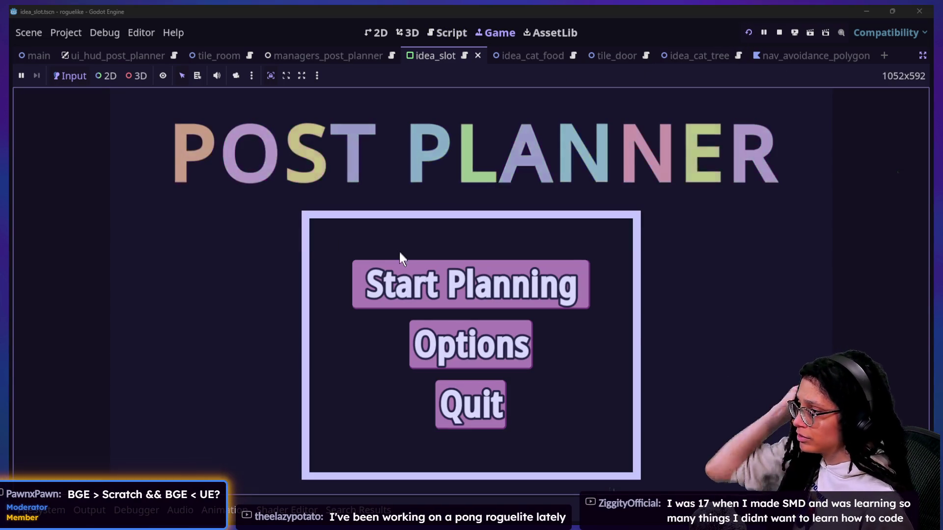
Step: Start planning, choose Mewsky to enter the level, and restore the Scene and Inspector panels
click(408, 267)
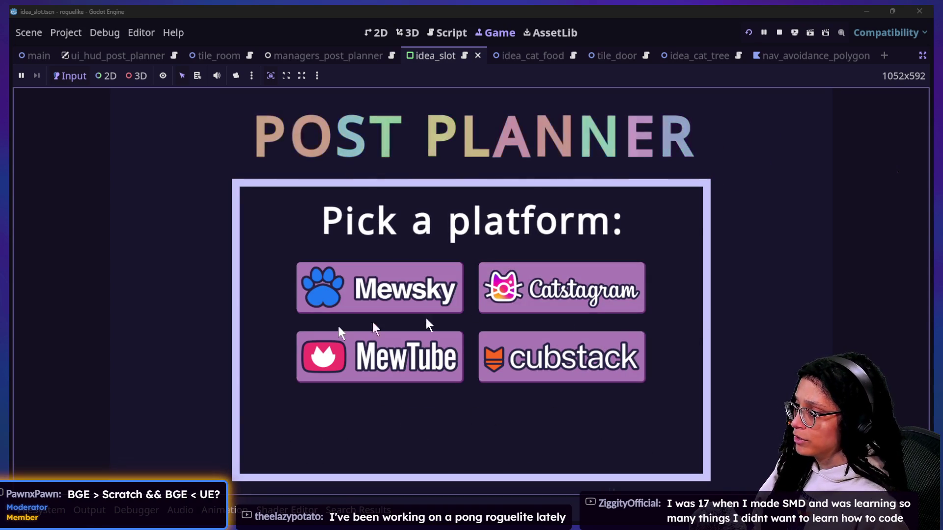
click(349, 308)
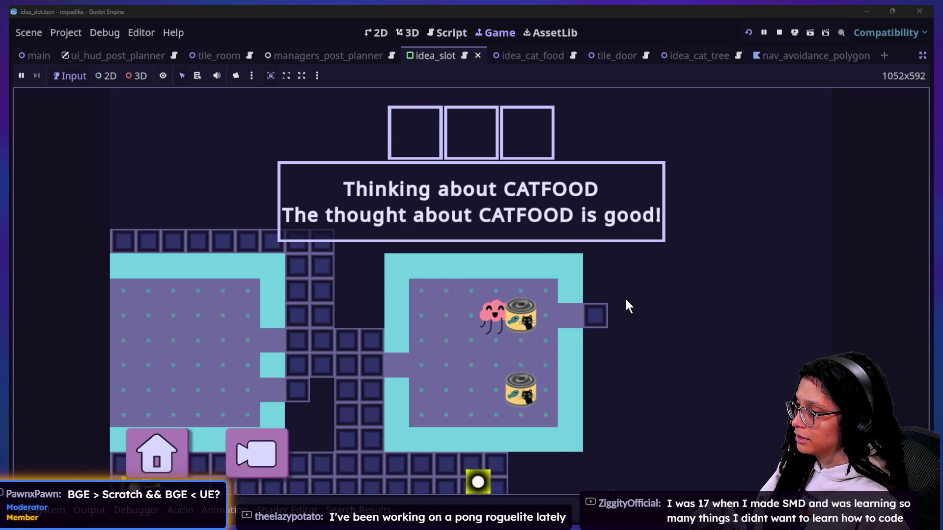
click(923, 56)
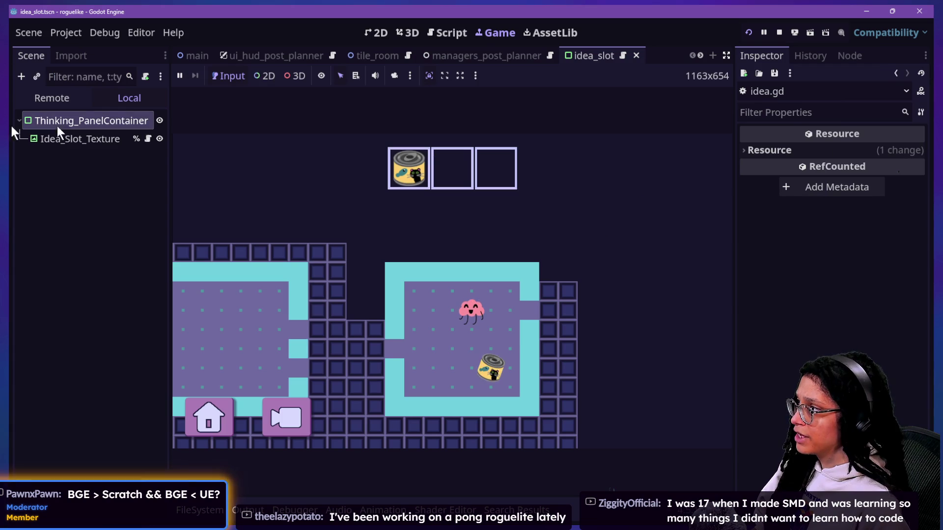
Step: Inspect the remote Globals node's Embedded Game Scores (key 0, value 1) in a wider Inspector
click(31, 98)
click(49, 156)
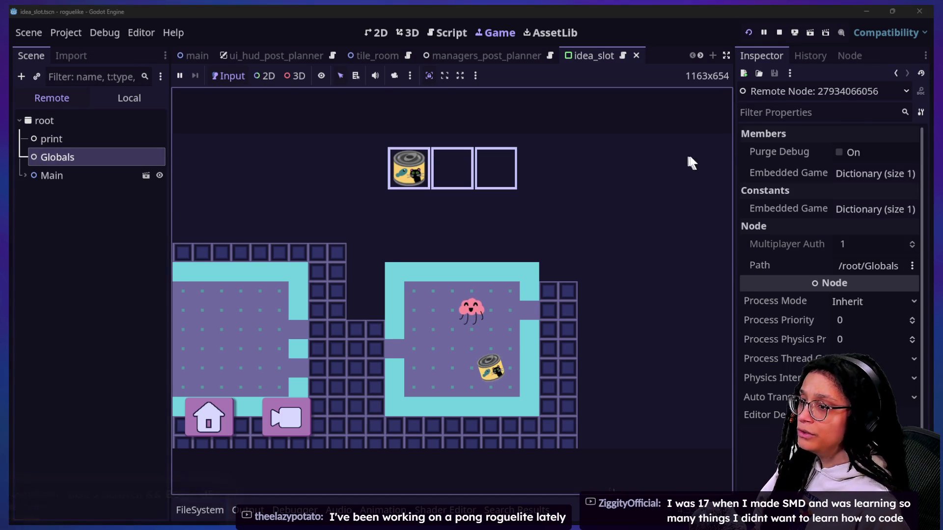
click(857, 173)
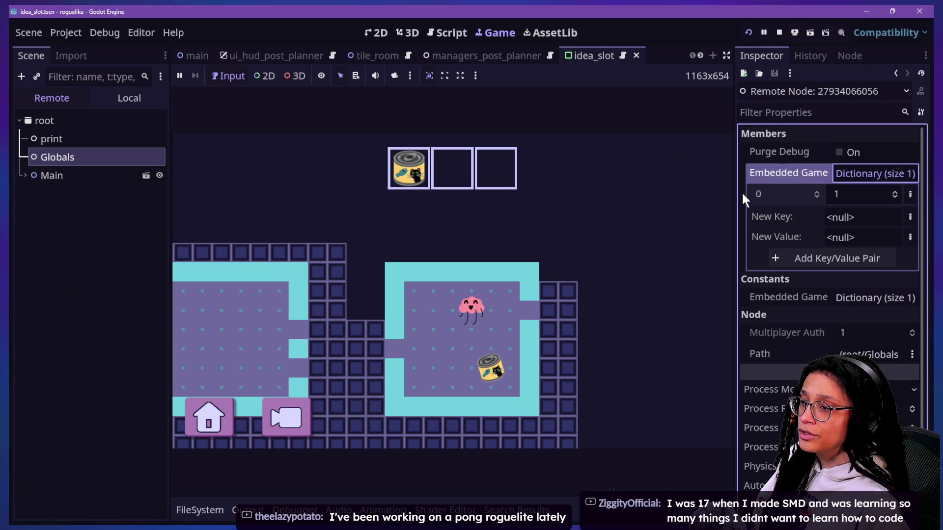
drag(734, 194, 604, 207)
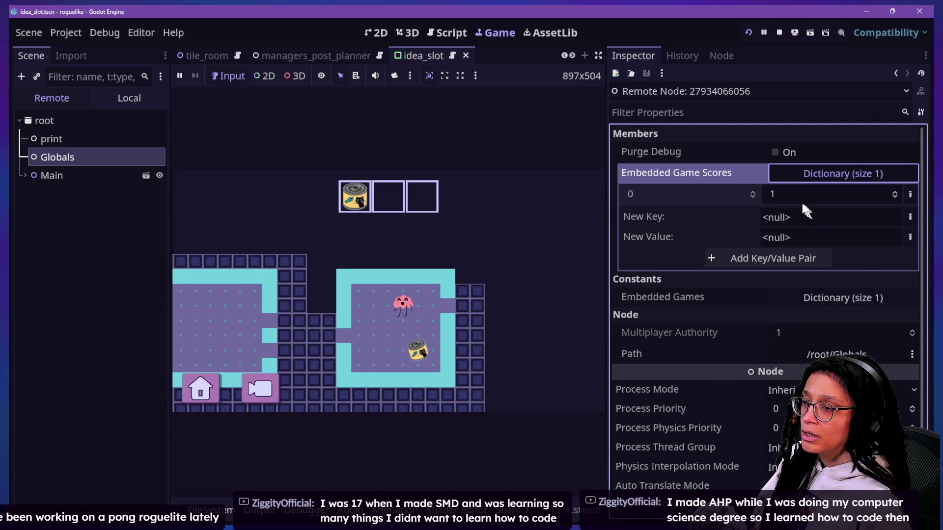
Step: Slot a second cat food can in the running game, then return to the idea_slot script
click(421, 280)
key(Down)
key(Right)
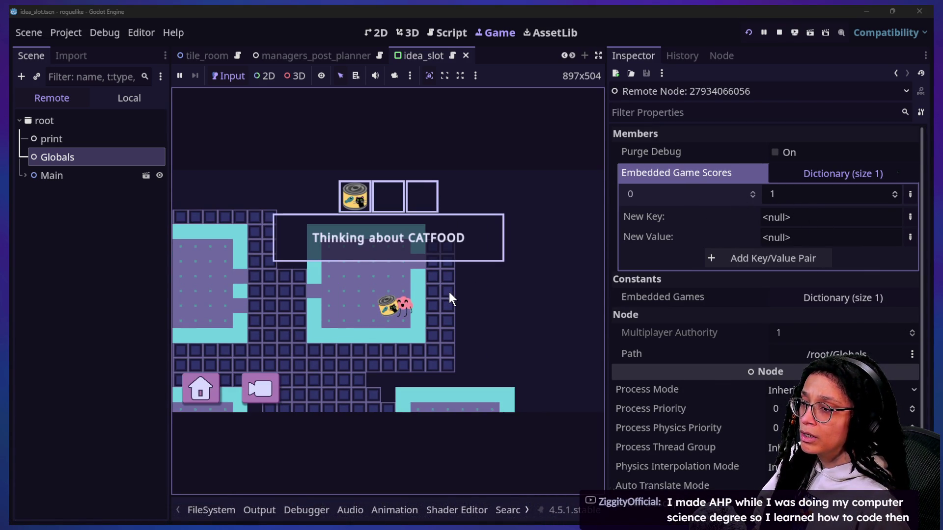
key(Left)
key(Left)
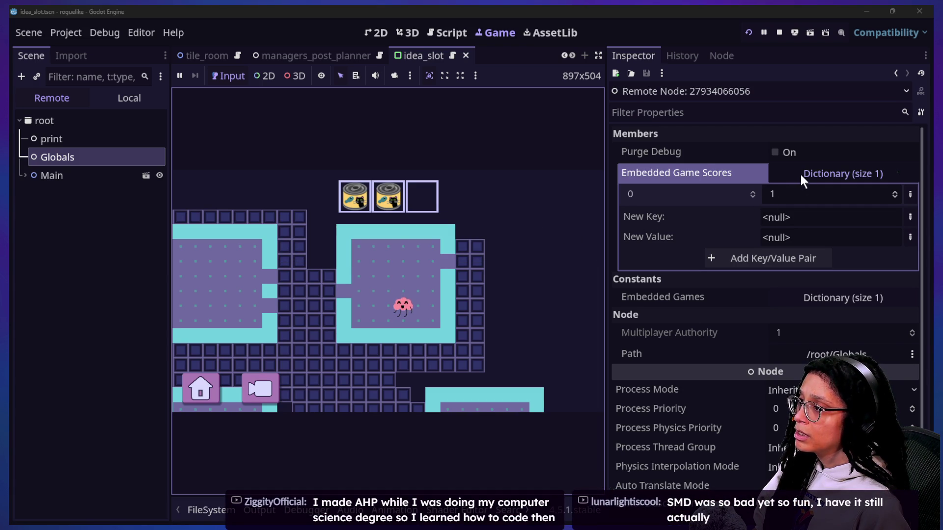
key(Left)
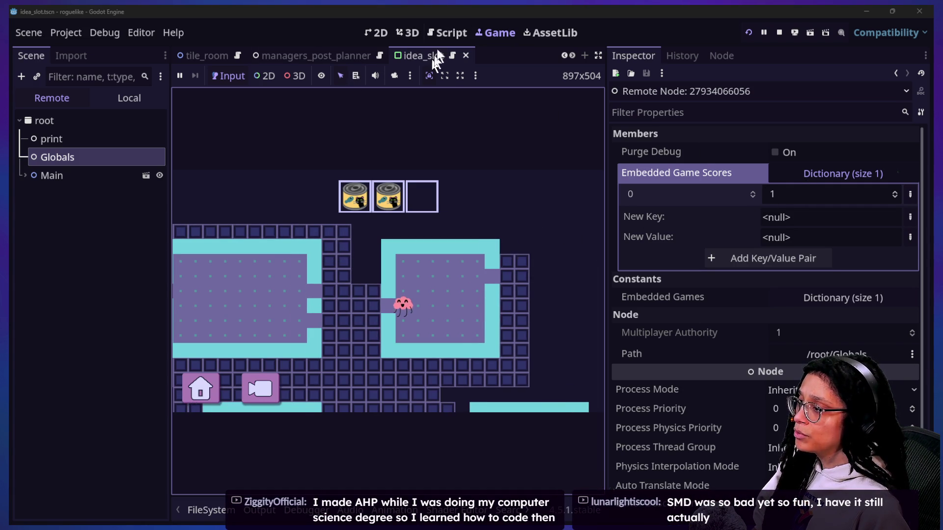
click(448, 33)
click(359, 295)
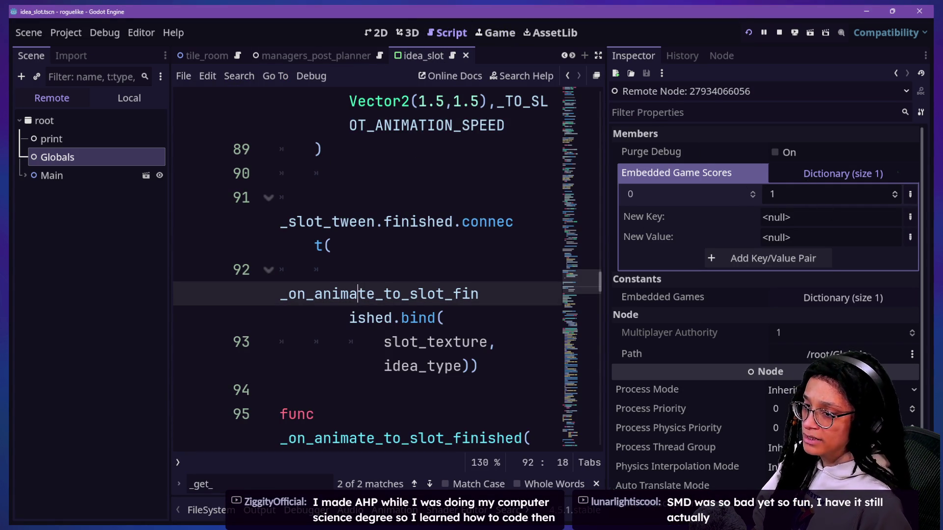
Step: Hide the side panels and open globals.gd
click(456, 173)
key(ctrl+shift+F11)
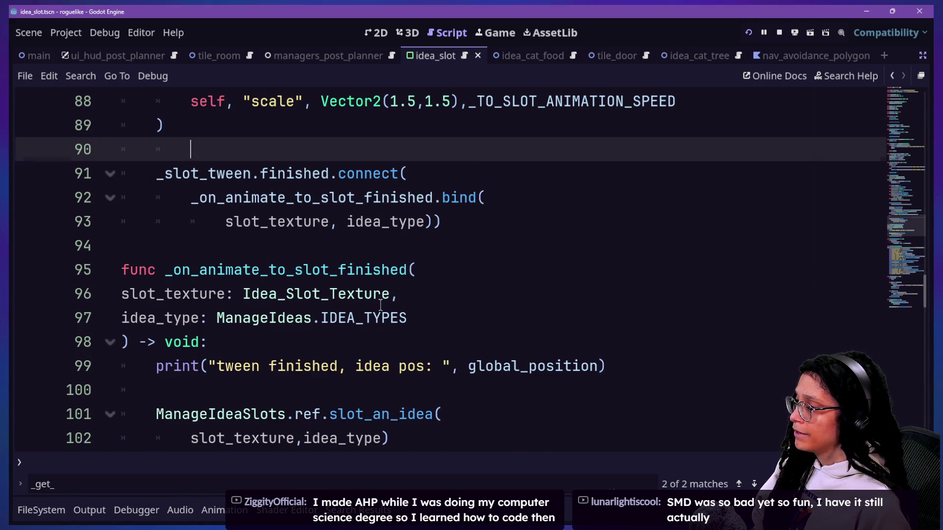
scroll(381, 304, down, 3)
key(shift+alt+o)
key(Down)
key(Down)
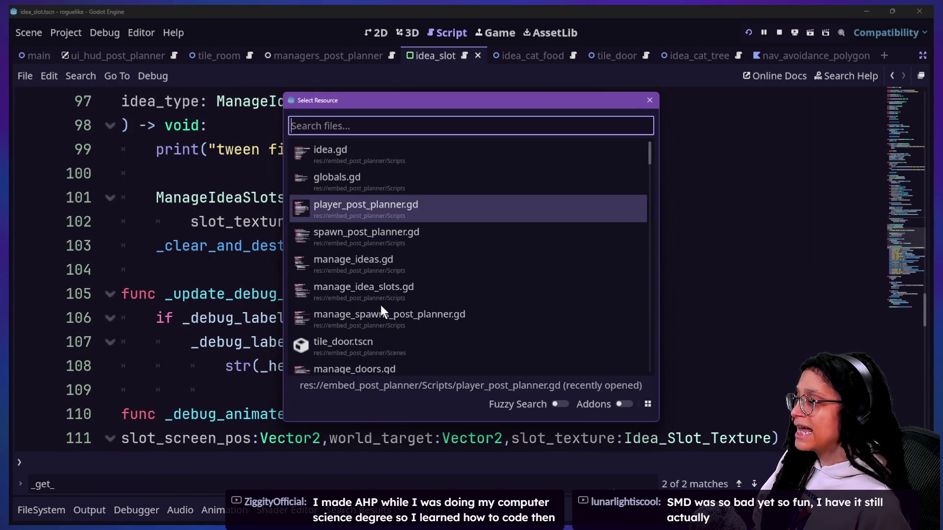
key(Down)
key(Down)
key(Up)
key(Up)
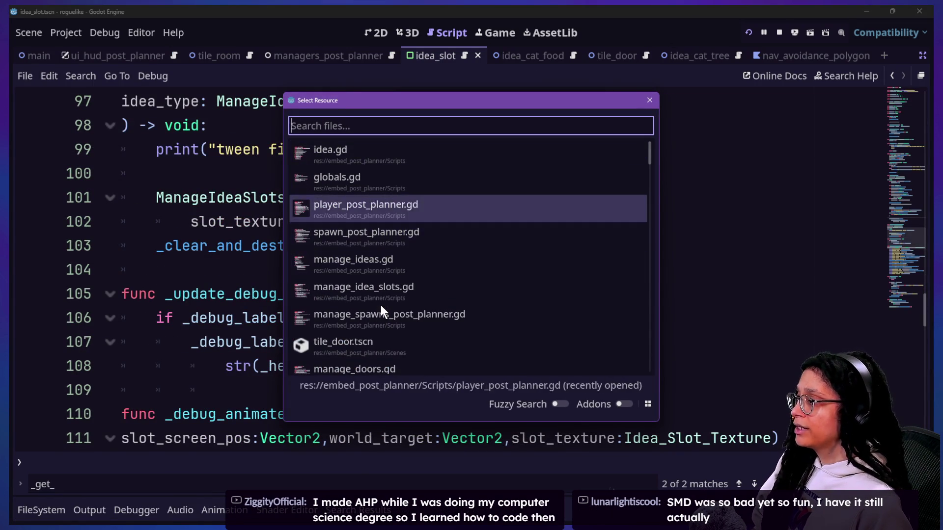
key(Up)
key(Return)
scroll(202, 310, down, 3)
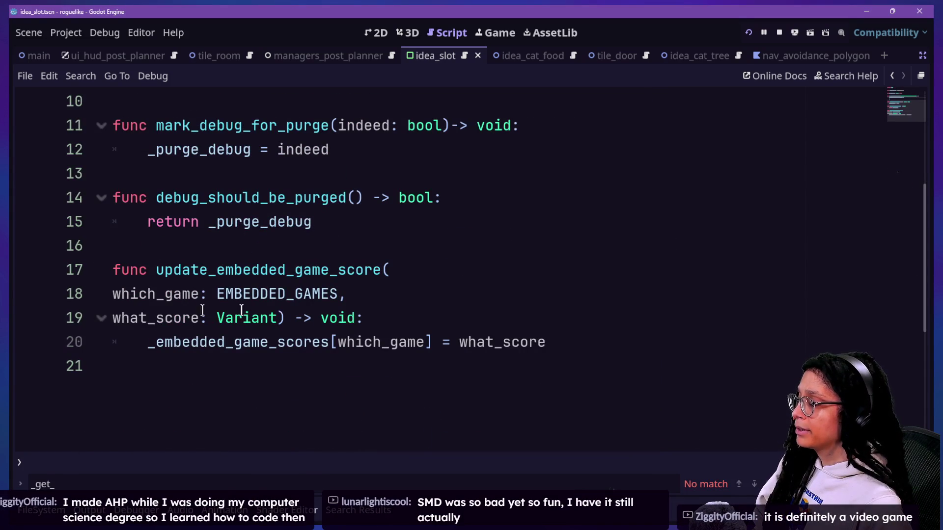
Step: Add a match on which_game at the start of update_embedded_game_score
click(486, 319)
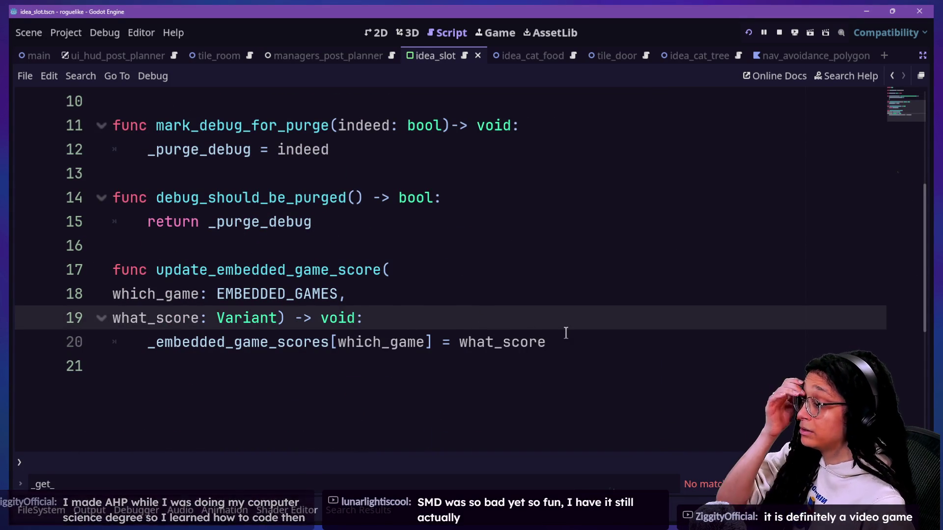
key(Return)
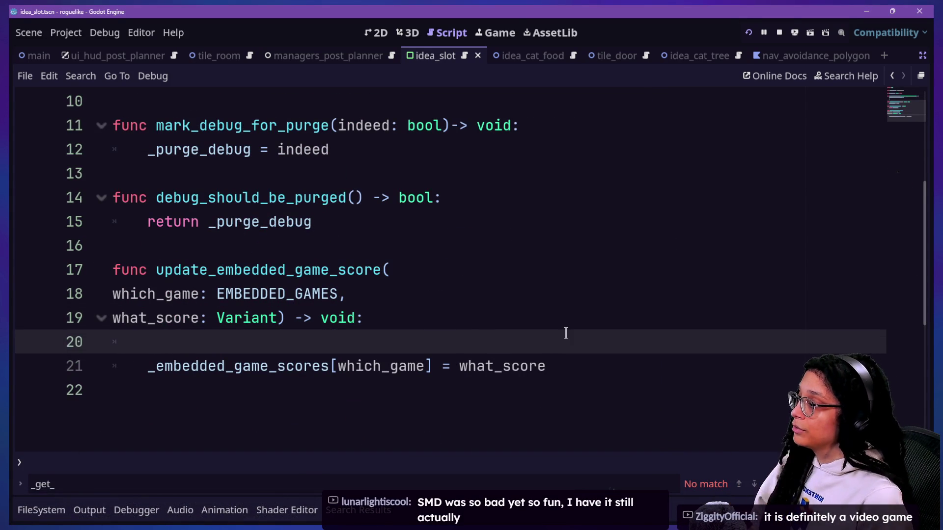
text(if)
key(BackSpace)
key(BackSpace)
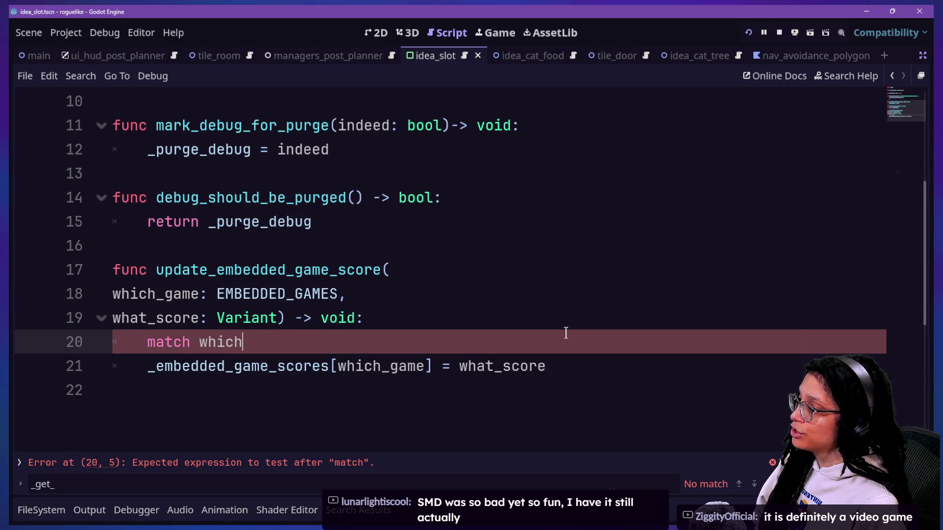
text(_game:)
key(Return)
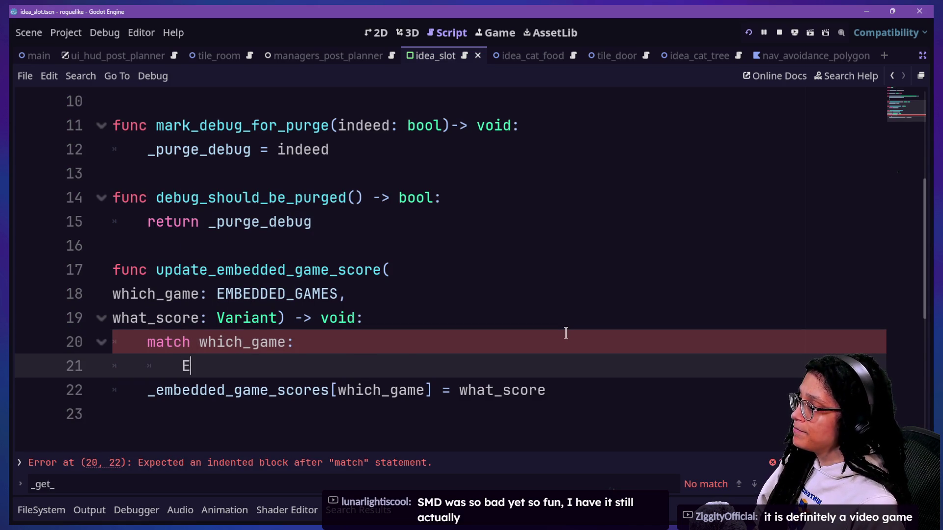
Step: Add an EMBEDDED_GAMES.POST_PLANNER: branch with an indented body line
key(BackSpace)
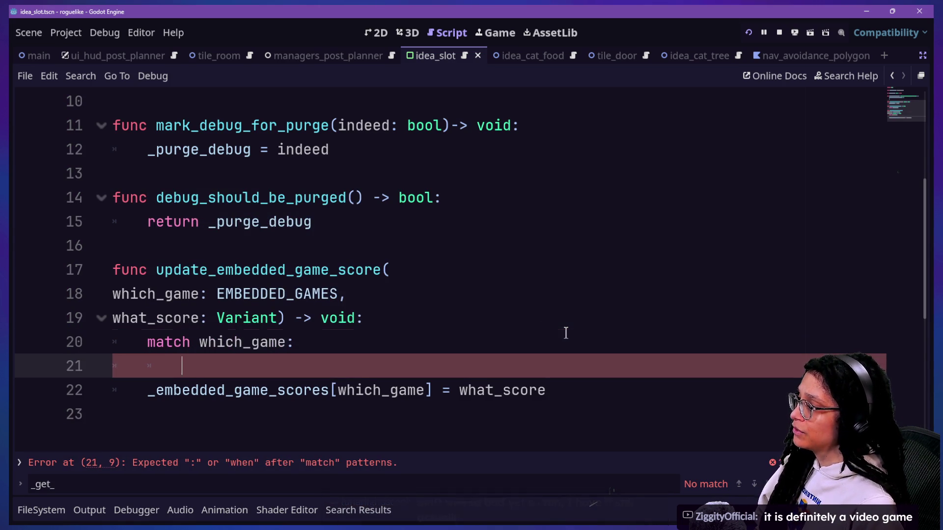
text(EMB)
key(Return)
text(.)
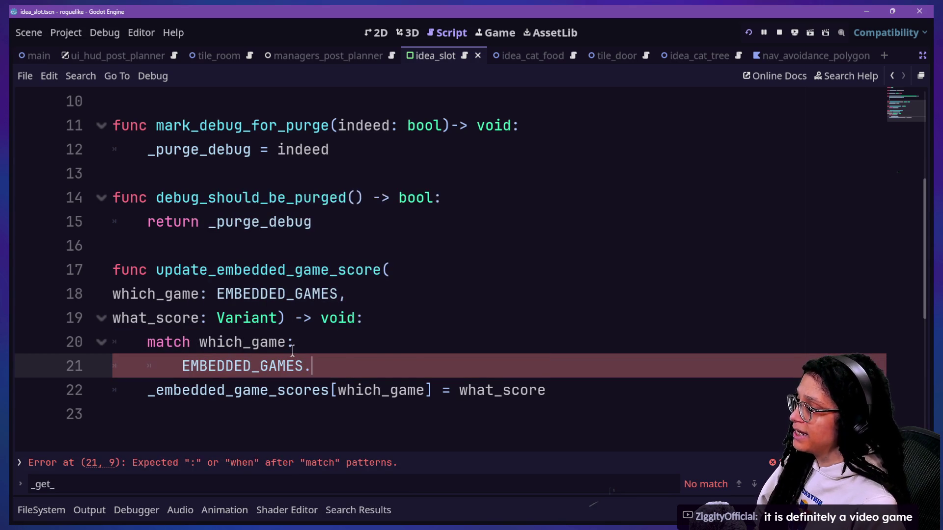
key(Return)
text(:)
key(Return)
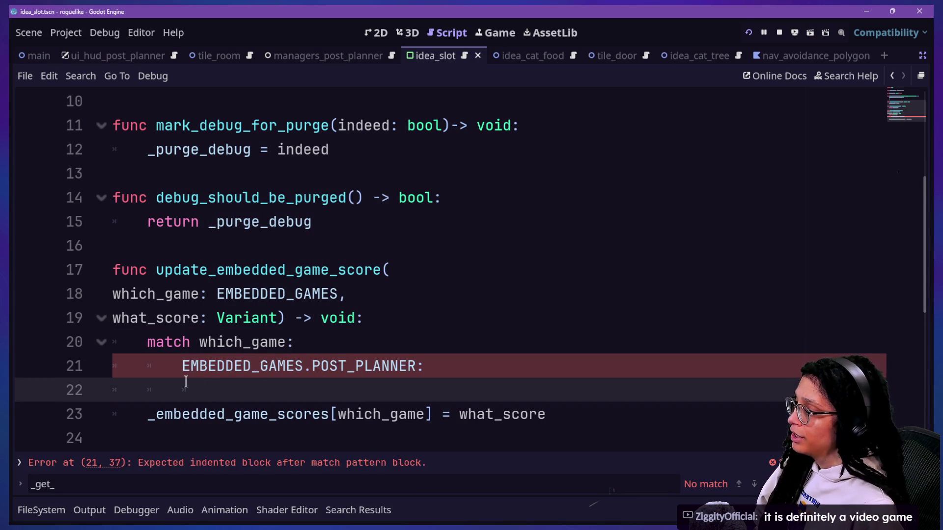
scroll(190, 376, down, 2)
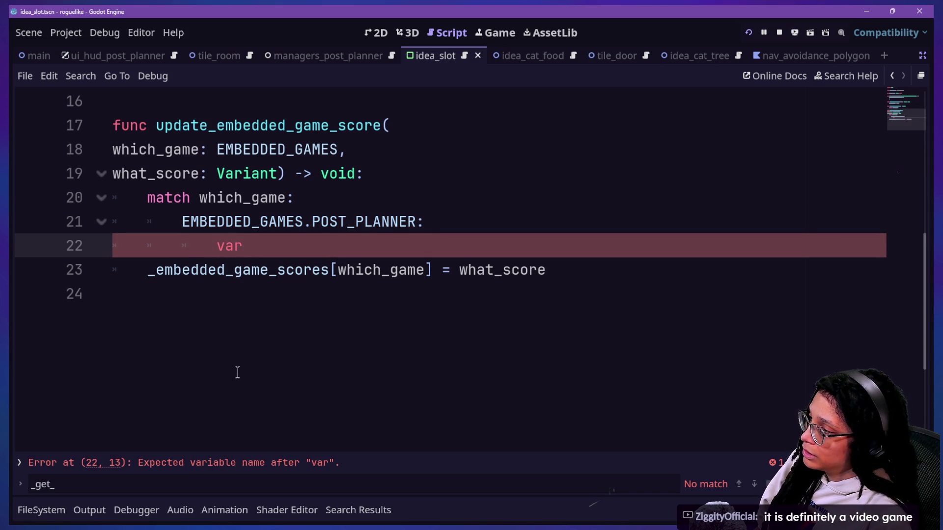
text(var idea_)
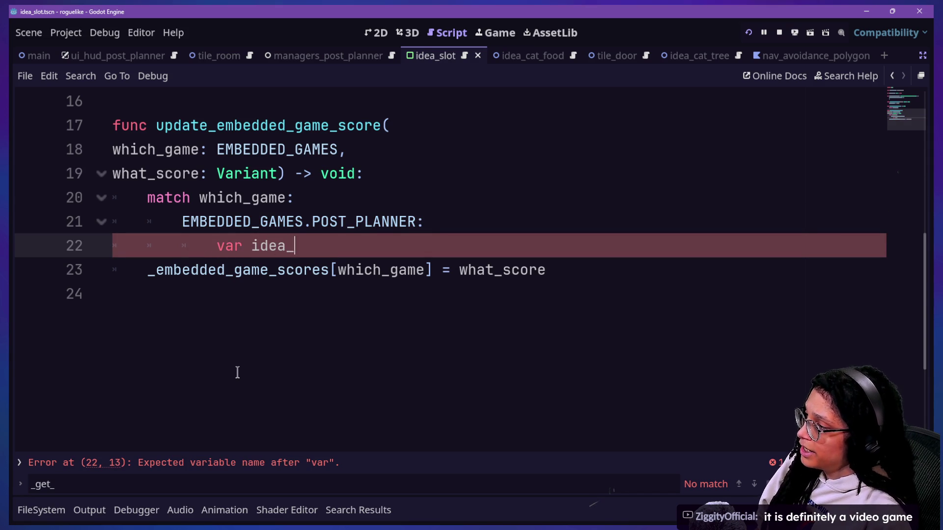
Step: Declare var idea_array:Array[int] = and add a line above it for var existing_score:
text(array: )
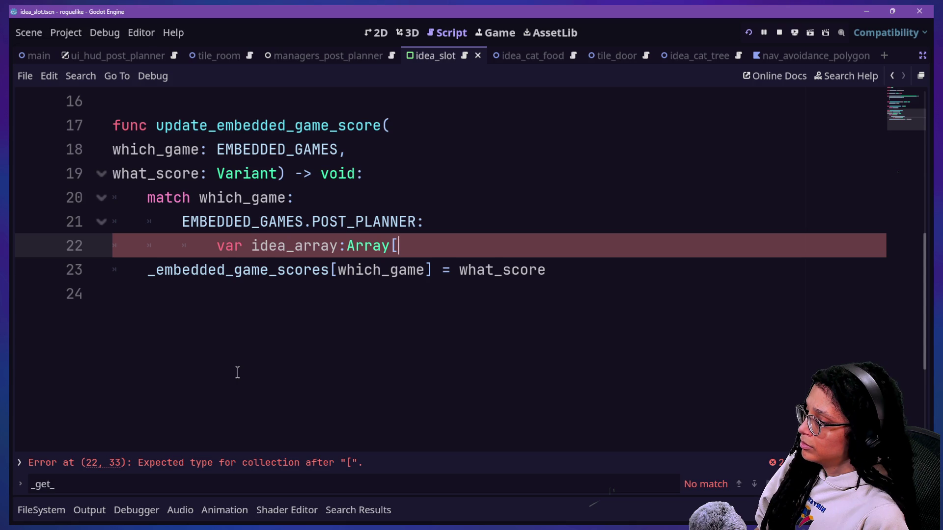
text(nt] =)
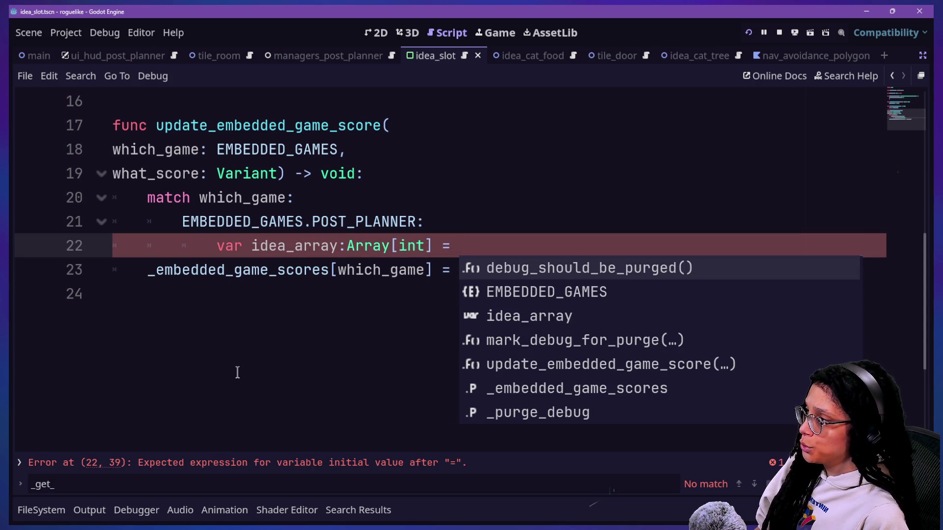
text(wh)
key(BackSpace)
key(BackSpace)
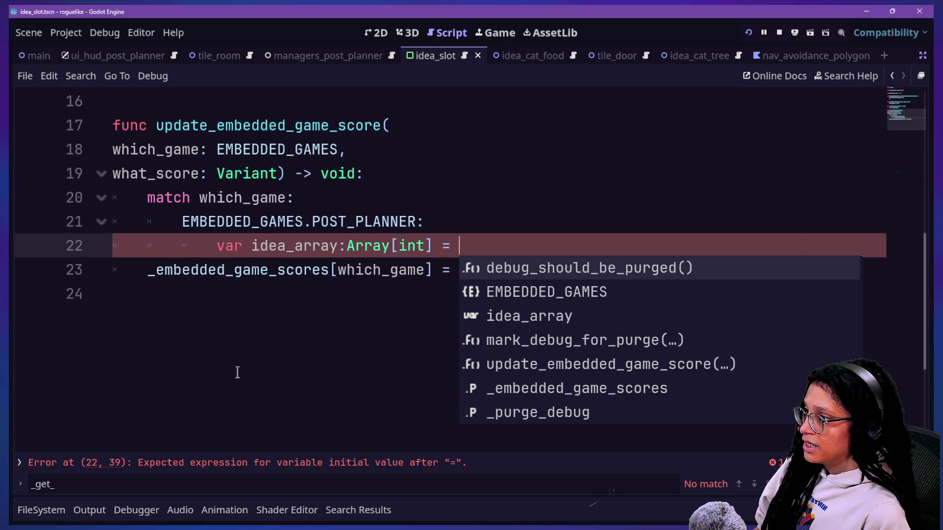
key(ctrl+shift+Return)
text(var existing_score:)
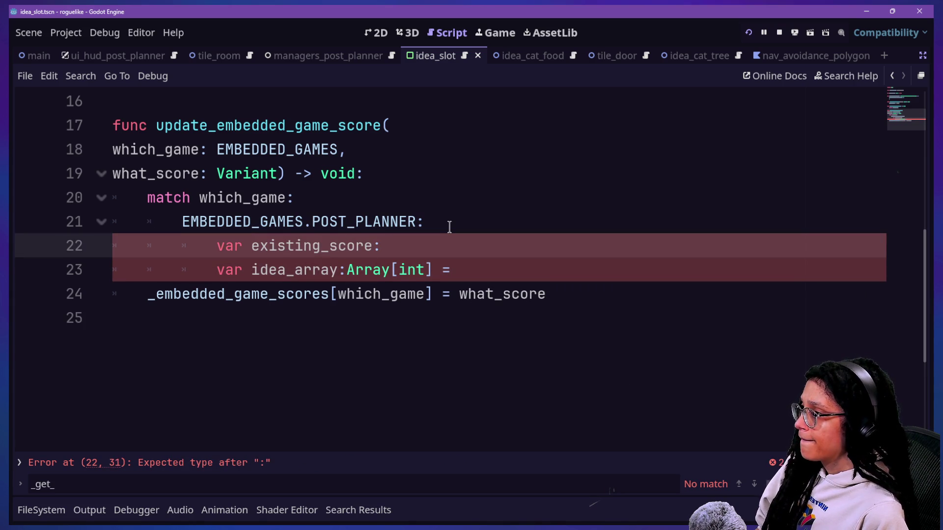
Step: Assign existing_score from the _embedded_game_scores entry, cast as Array
text(_em)
text(Array[int] =)
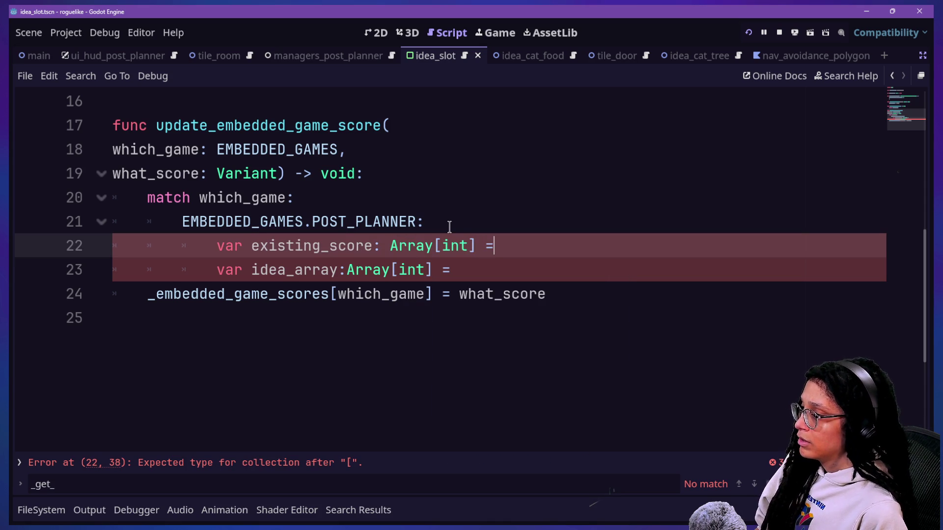
text(\)
key(Return)
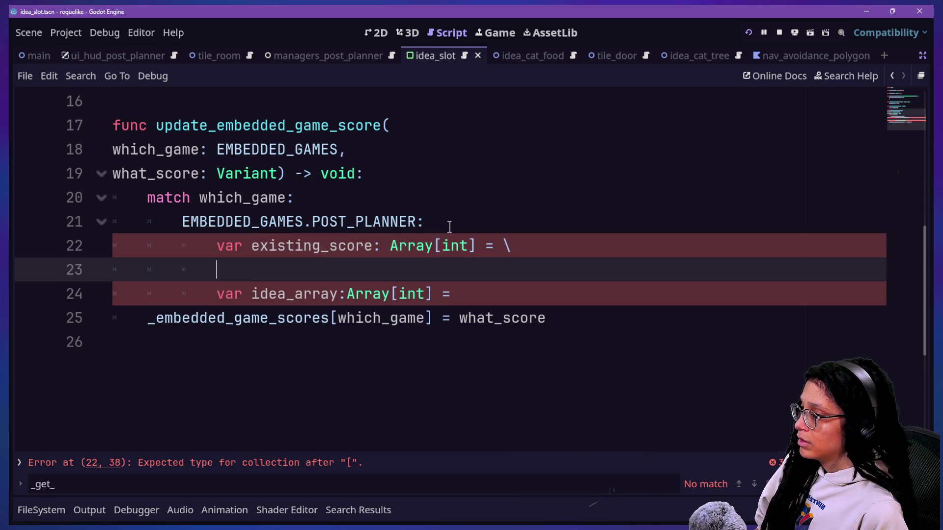
text(_embe)
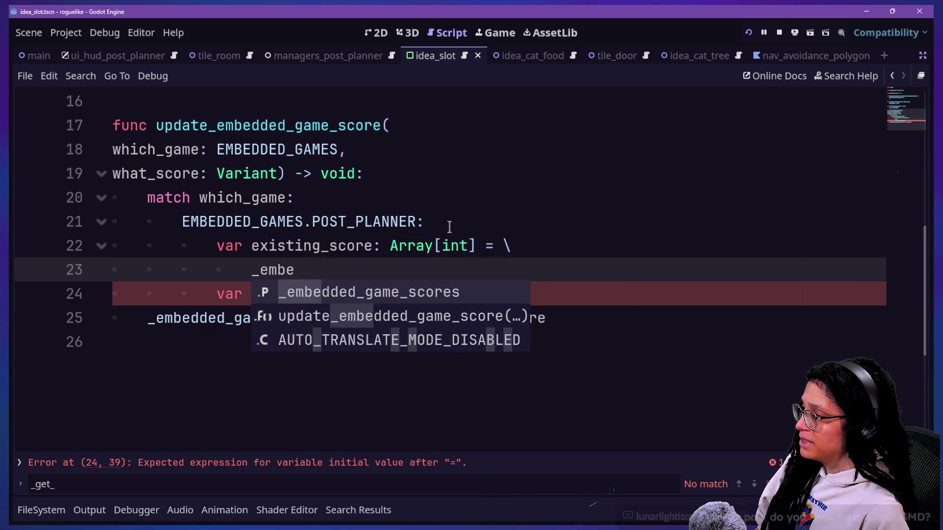
key(Return)
text([whihc)
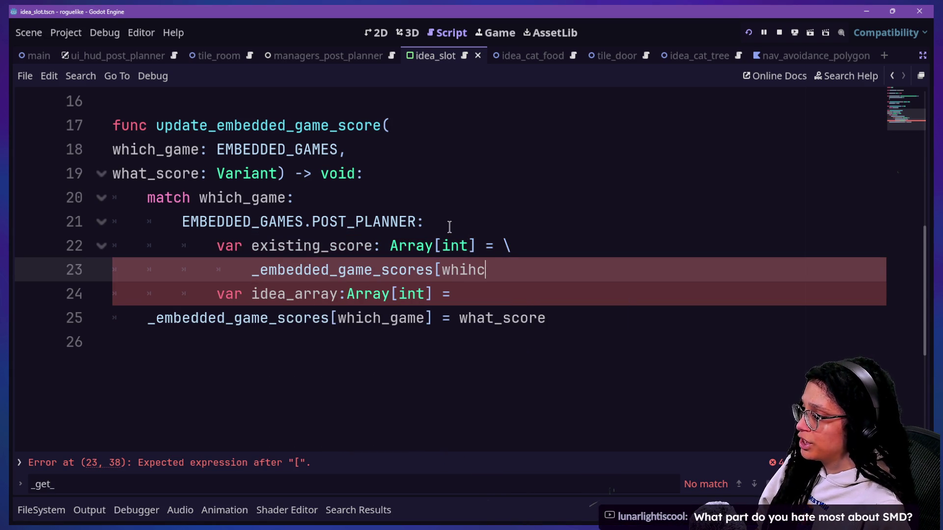
text(])
key(BackSpace)
text(ui)
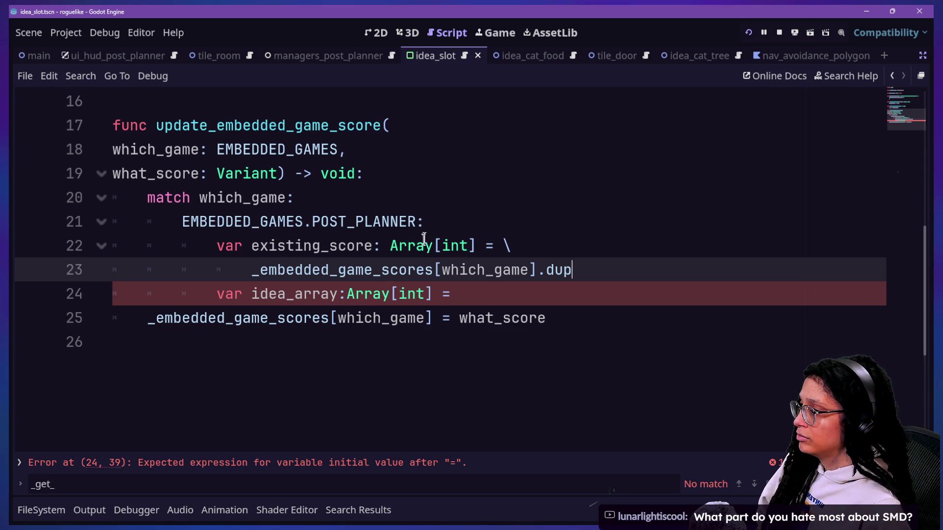
key(BackSpace)
key(BackSpace)
key(BackSpace)
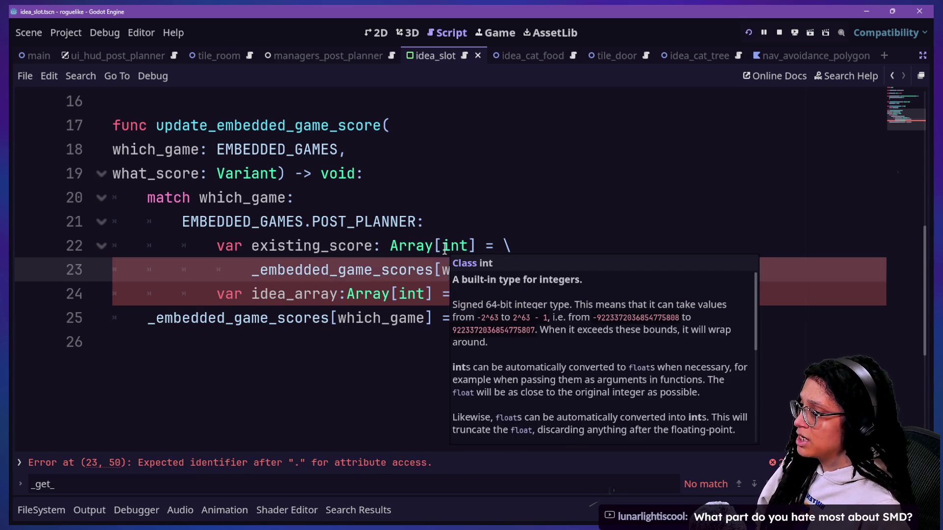
text(as Array[int)
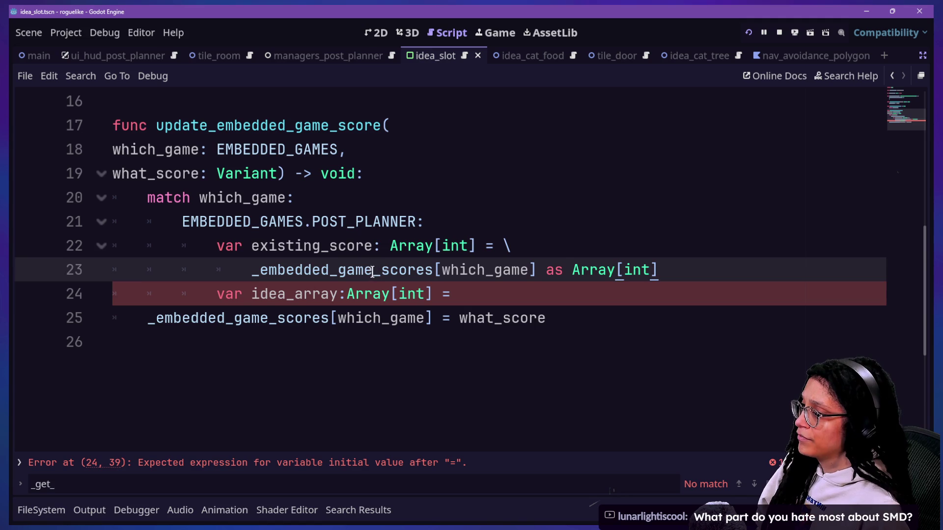
Step: Remove the int element type from existing_score's Array hint
click(179, 246)
click(542, 270)
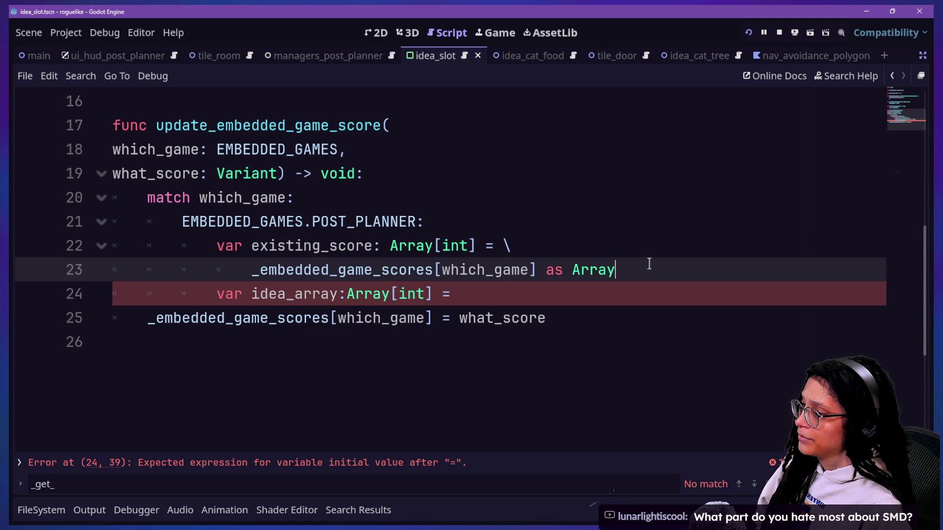
click(477, 246)
key(BackSpace)
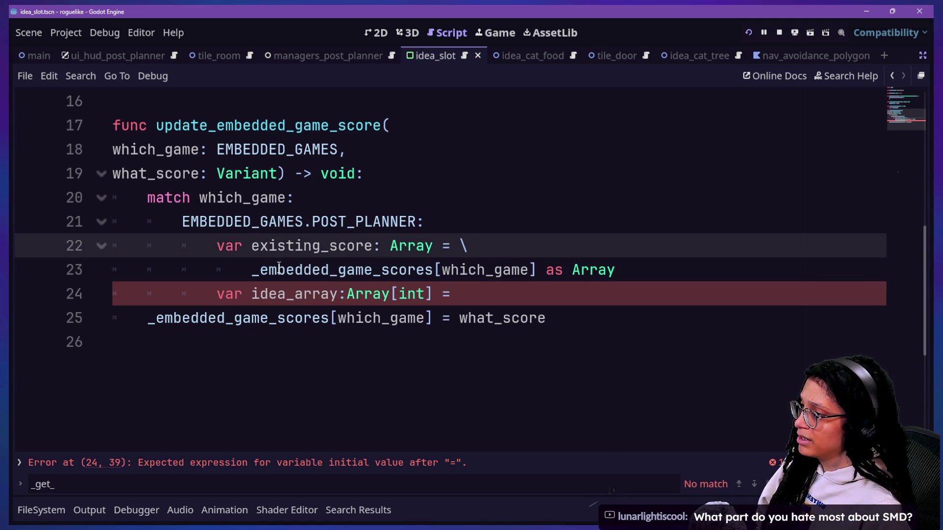
click(565, 285)
Step: Compare with the array declaration near the top of the script
scroll(293, 94, up, 4)
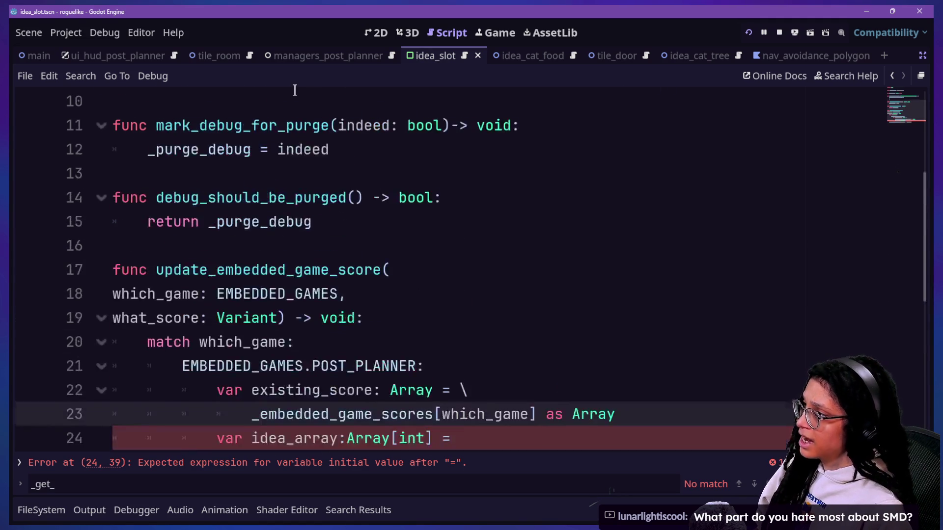
click(211, 194)
click(406, 197)
scroll(413, 198, down, 3)
scroll(413, 198, down, 2)
click(679, 267)
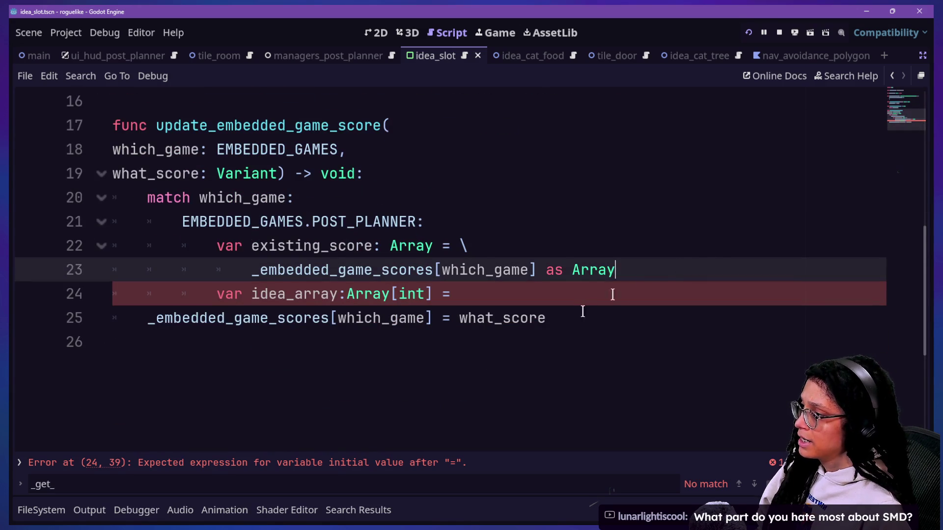
click(400, 246)
click(720, 269)
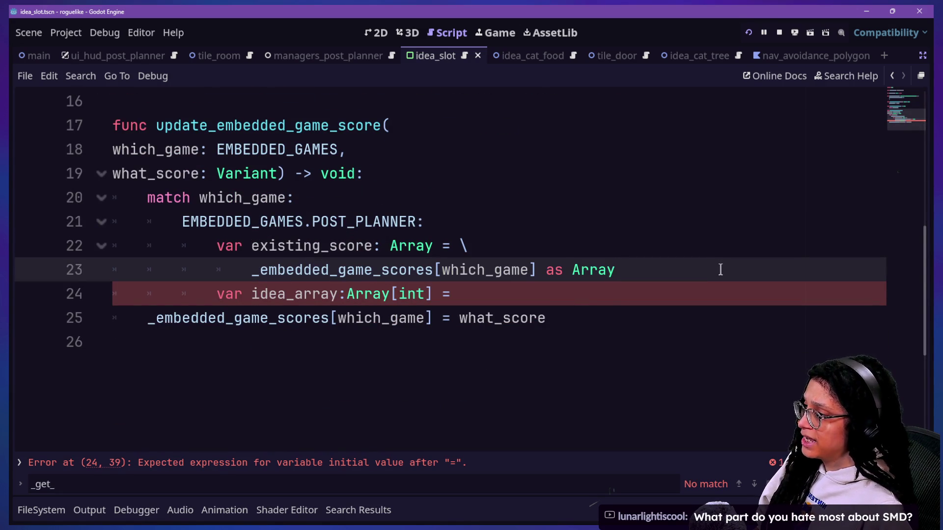
click(472, 295)
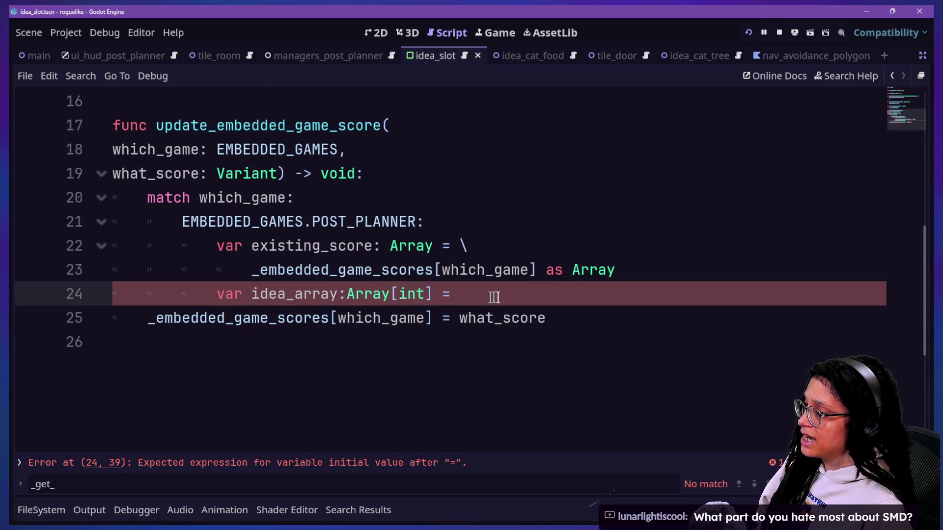
click(657, 273)
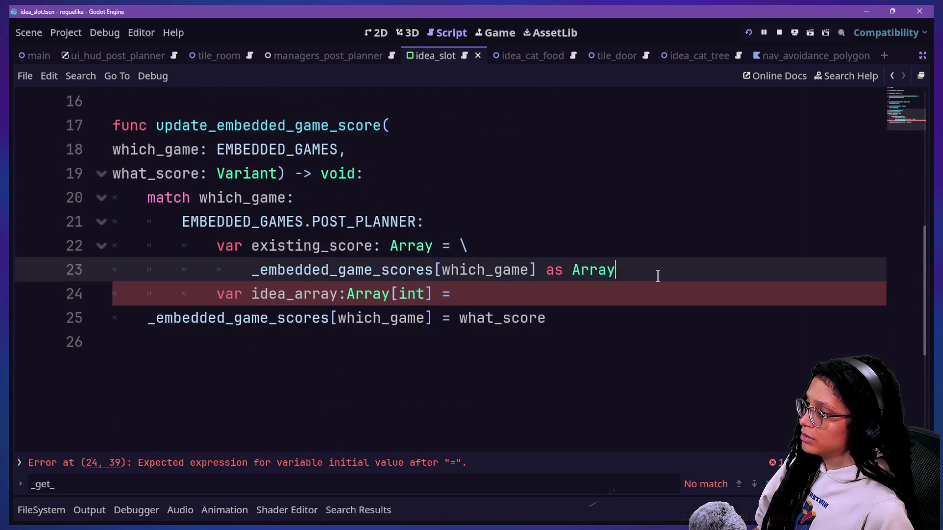
Step: Set idea_array to existing_score.duplicate()
key(Return)
text(var)
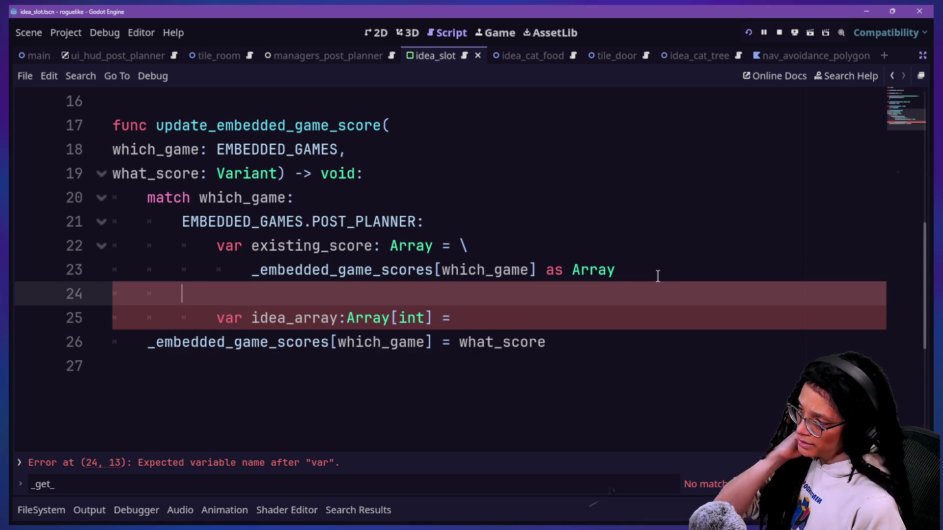
key(BackSpace)
key(BackSpace)
key(BackSpace)
click(595, 291)
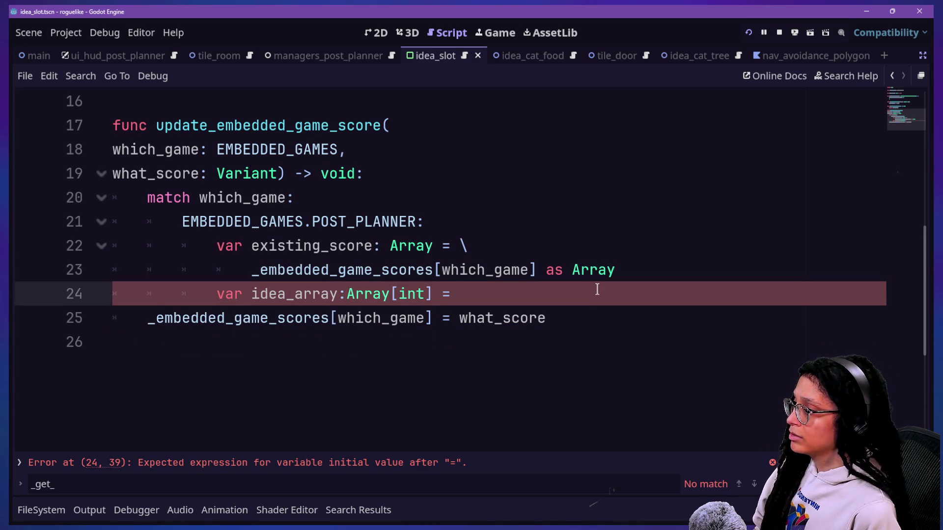
text(ex)
key(BackSpace)
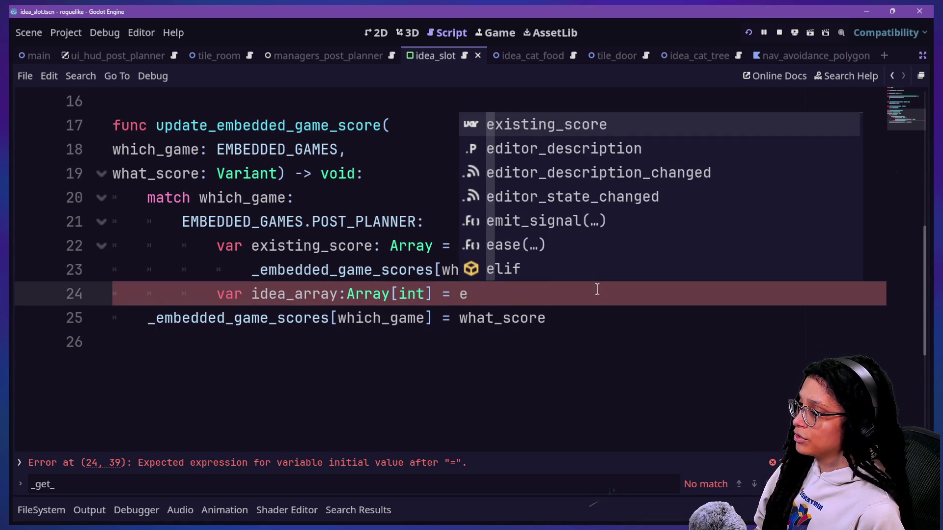
key(Return)
text(.du)
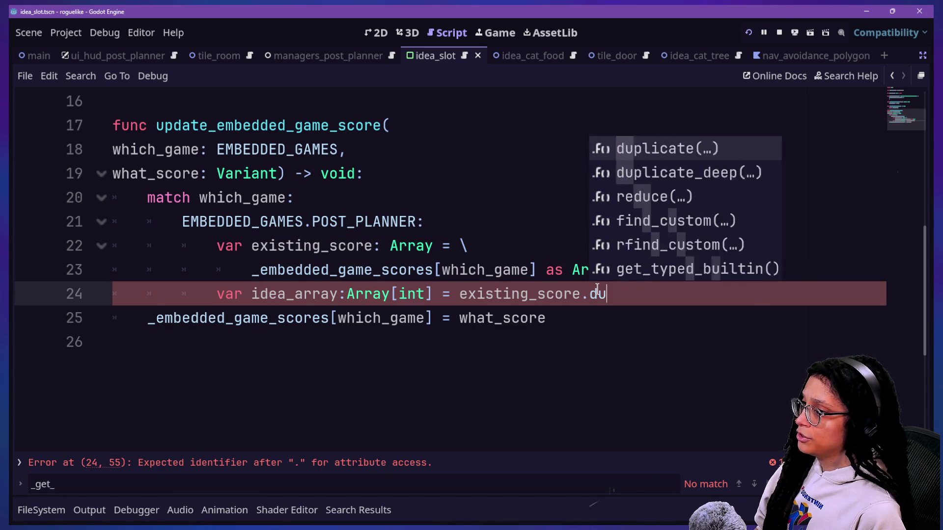
key(Return)
text())
click(302, 270)
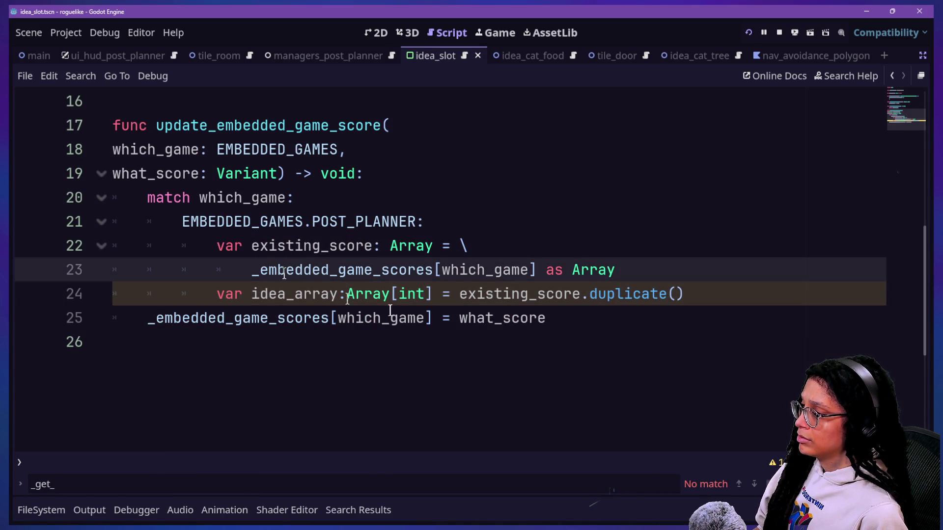
Step: Add idea_array.append(what_score) on a new line below the declaration
click(740, 285)
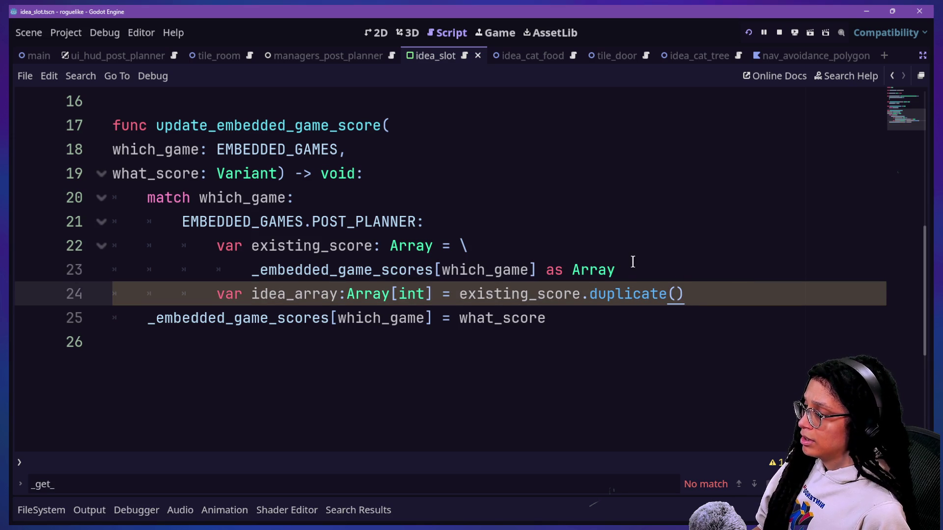
key(Return)
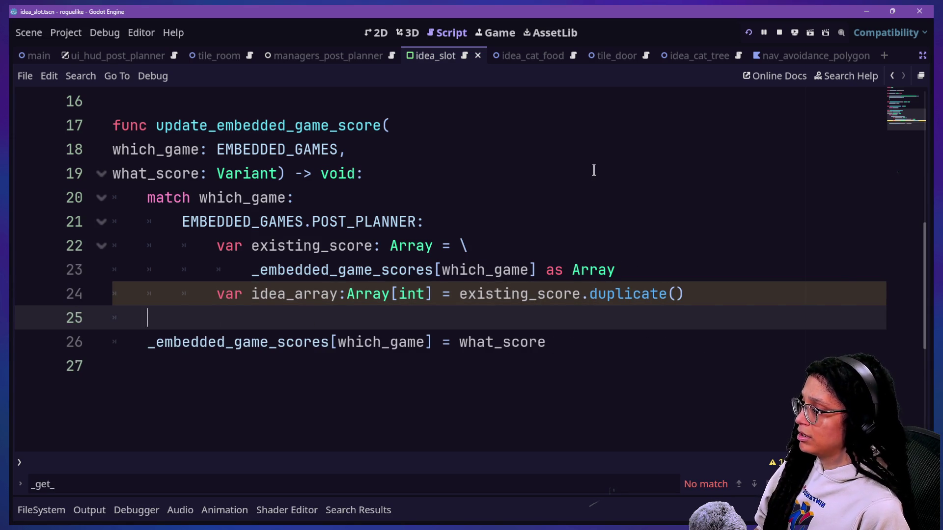
key(Up)
key(Down)
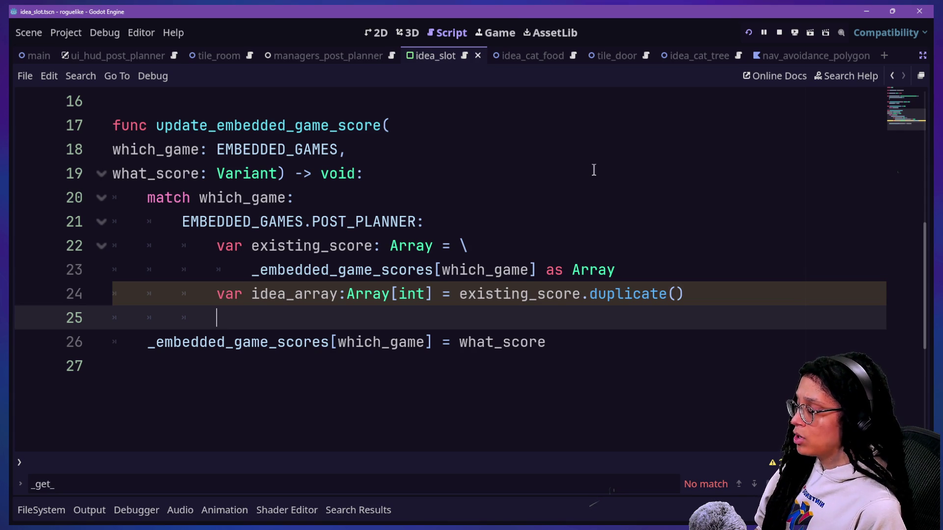
text(idea_)
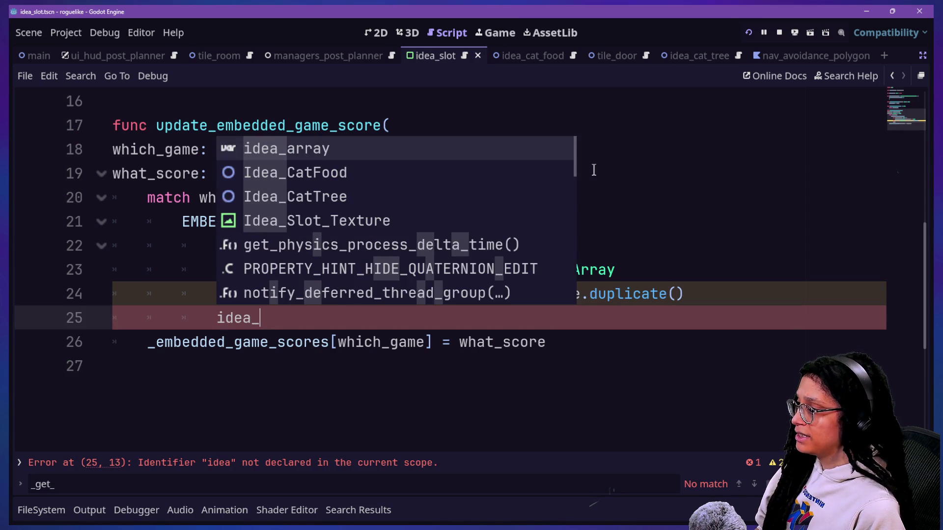
key(Return)
text(.append)
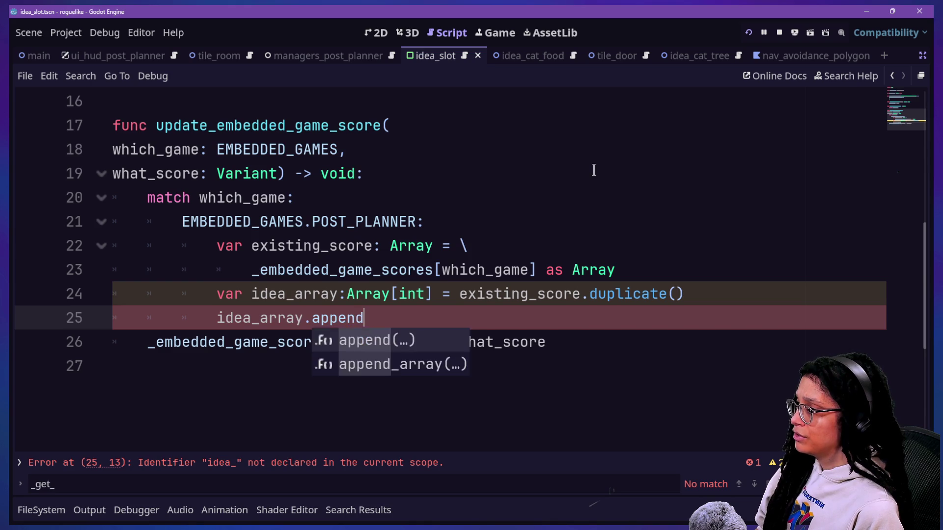
text((what_sco)
key(Return)
text())
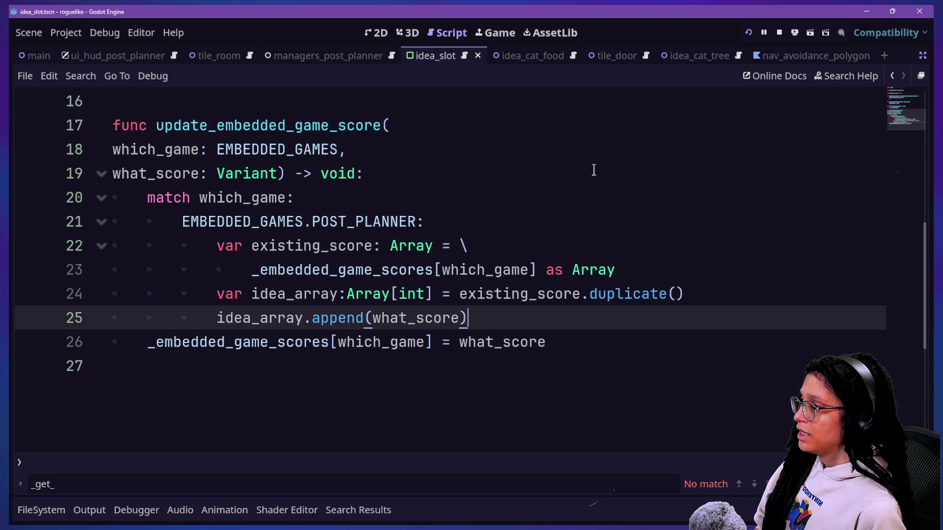
Step: Start a new var sc line at the top of the function body
click(574, 171)
key(Return)
text(sc)
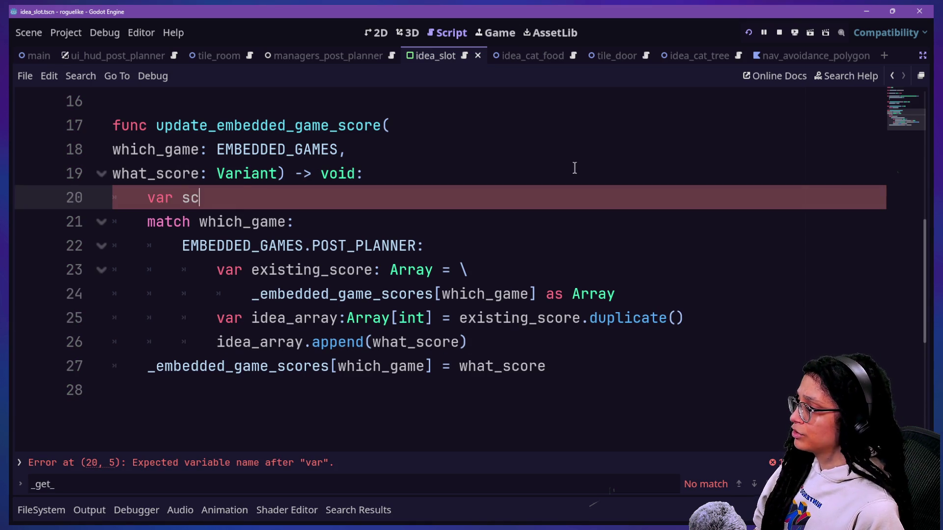
text(ore_to_upda)
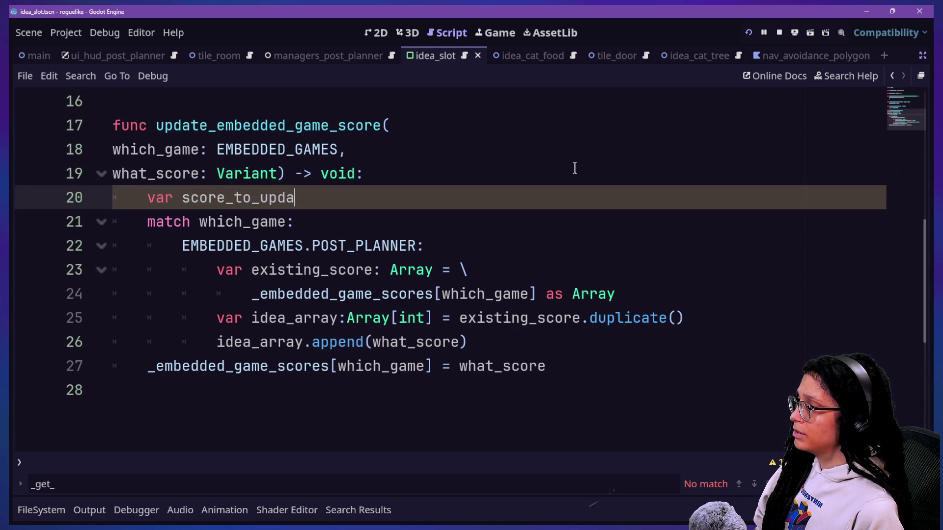
text(: )
text(nt)
Step: Add a new line after the append call declaring var score_to_update = idea_array
click(138, 174)
click(525, 343)
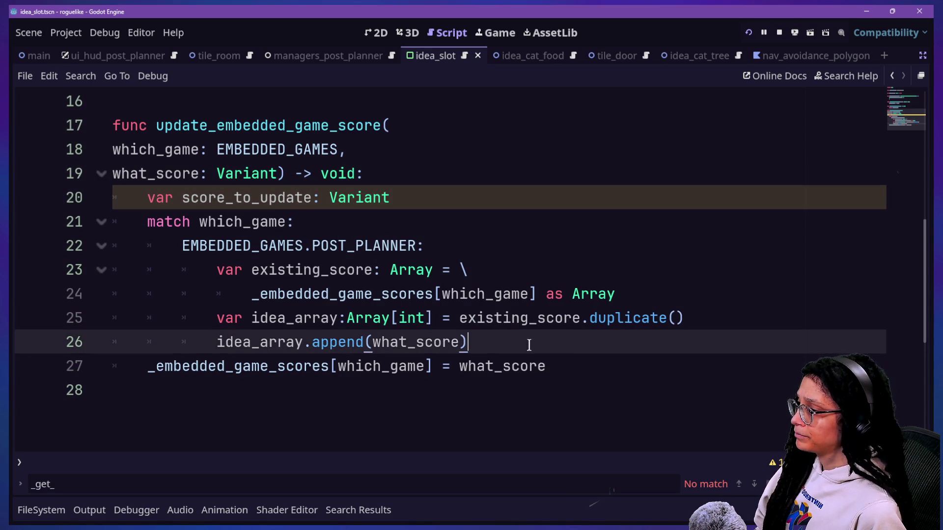
key(Return)
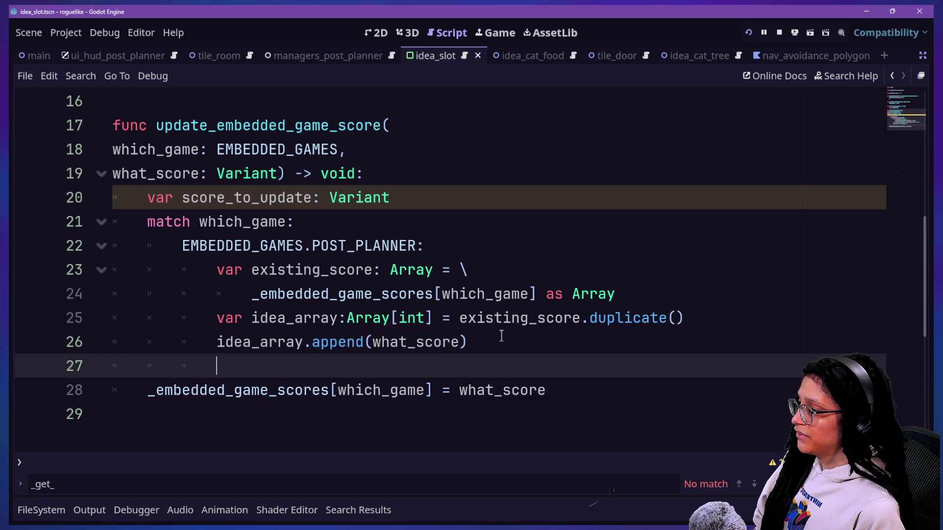
text(var sc)
text(ore)
key(Return)
text(= ida)
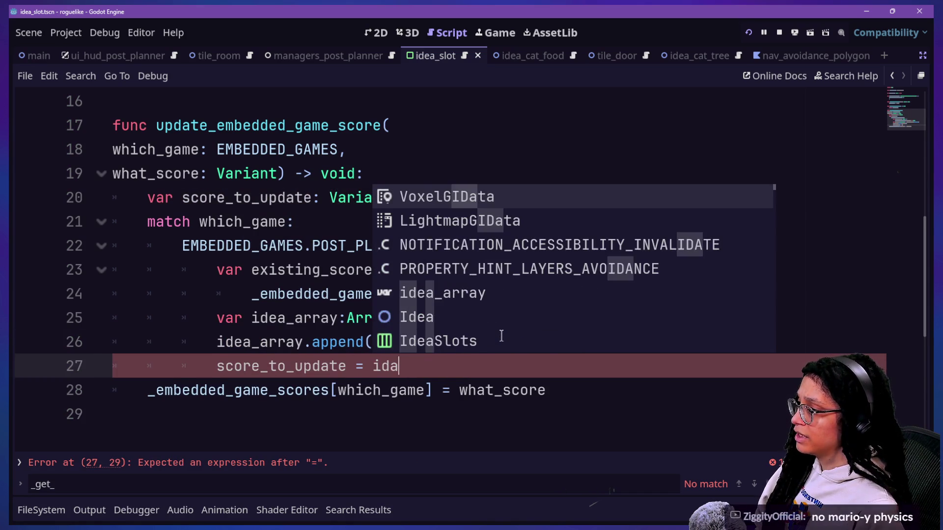
key(BackSpace)
text(ea_)
key(Return)
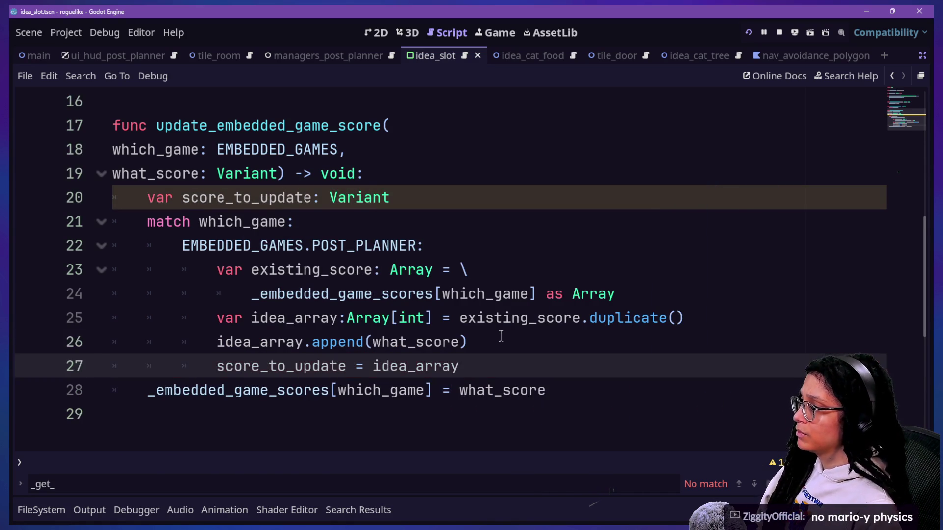
Step: Rename the idea_array declaration and its append reference to score_to_update, casting the duplicate as Array
click(278, 342)
drag(216, 318, 347, 317)
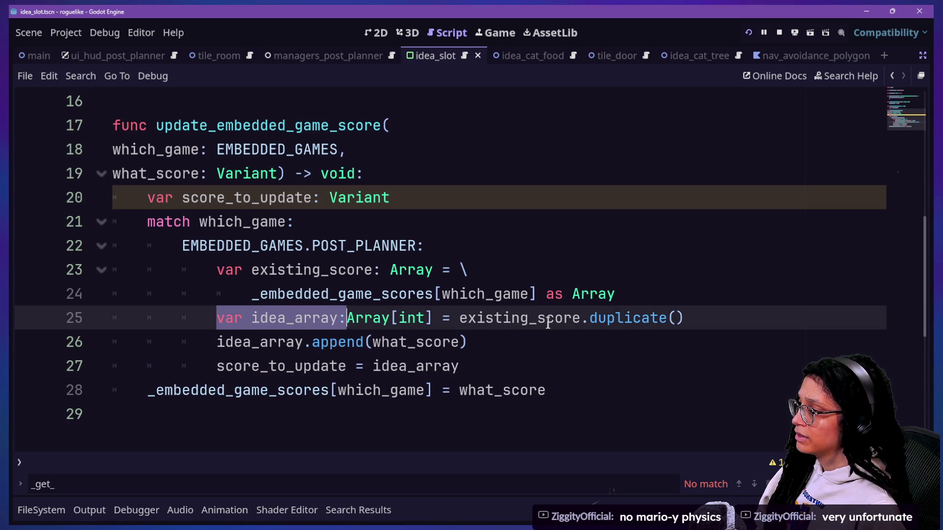
text(score_to_update)
key(Delete)
key(Delete)
key(Delete)
key(Delete)
key(Delete)
key(Delete)
click(319, 341)
click(476, 318)
drag(217, 345, 303, 346)
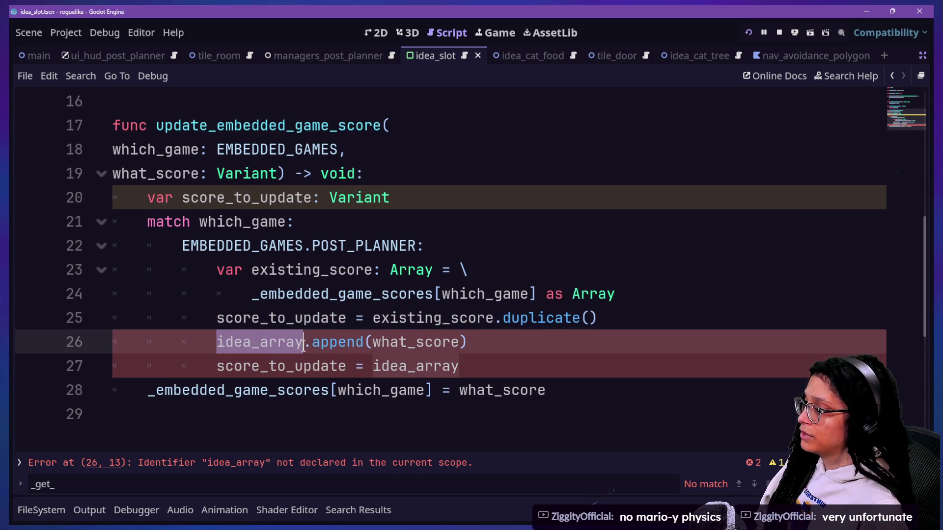
text(score))
text(to)
key(BackSpace)
key(BackSpace)
key(BackSpace)
text(_to_update)
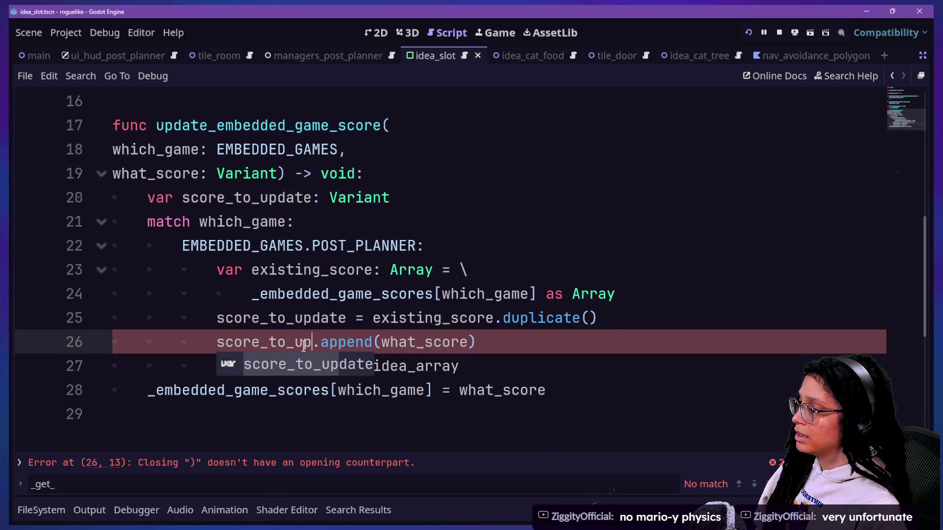
click(501, 294)
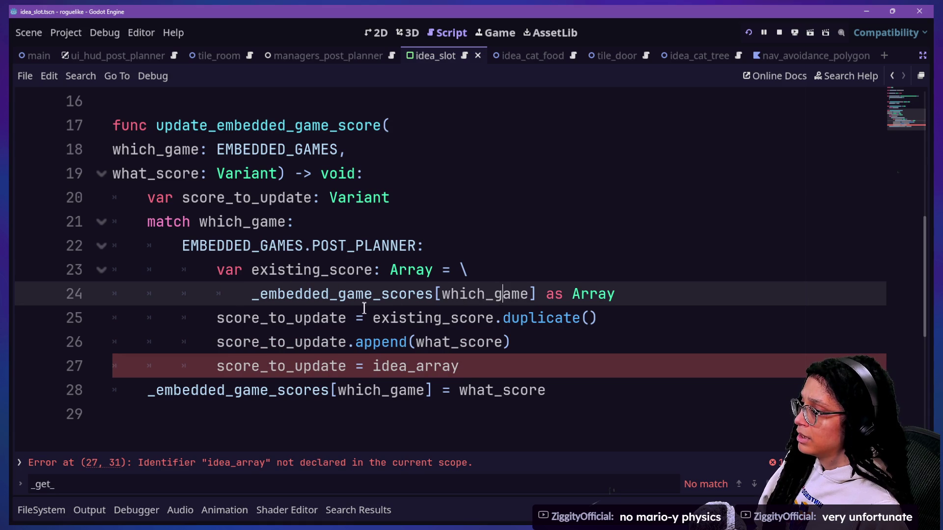
click(672, 334)
click(663, 324)
text(as Array)
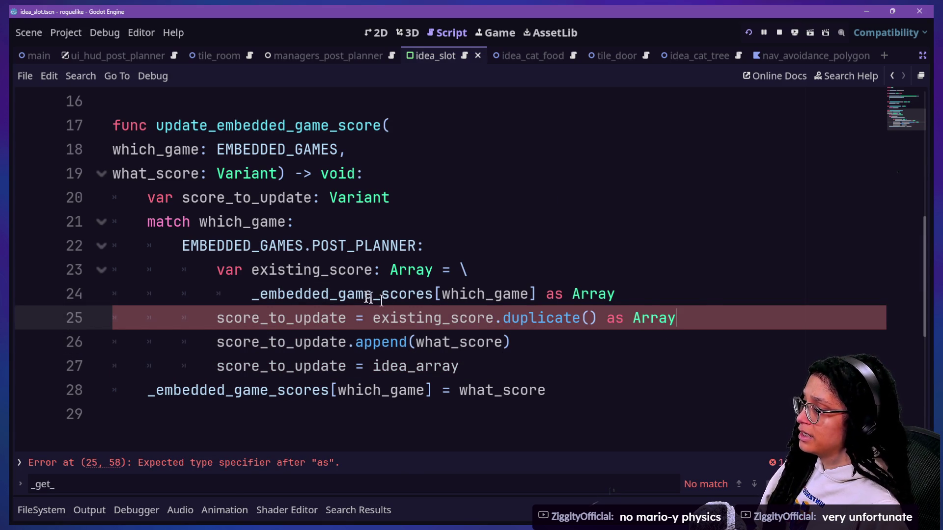
click(321, 293)
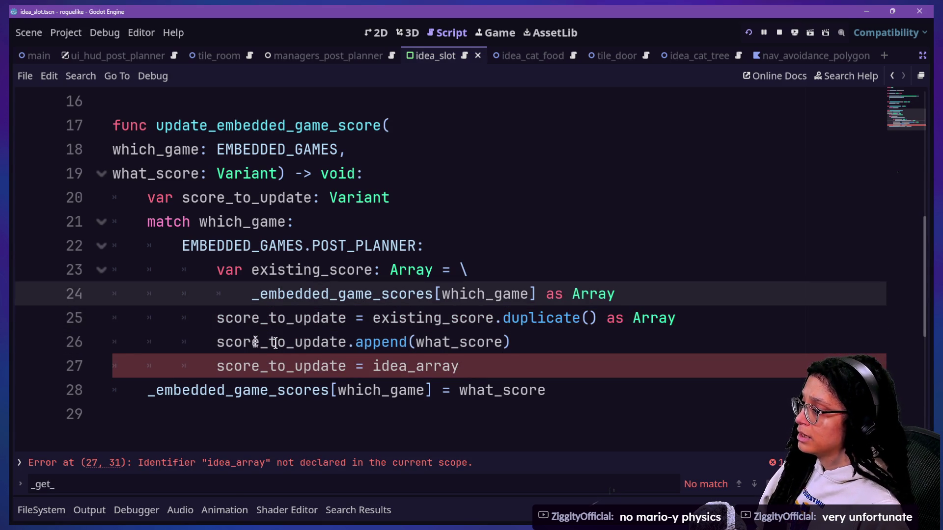
Step: Delete the leftover idea_array line, assign score_to_update to _embedded_game_scores, and run the game
drag(568, 342, 355, 341)
key(BackSpace)
text(app)
key(ctrl+z)
key(ctrl+z)
click(387, 259)
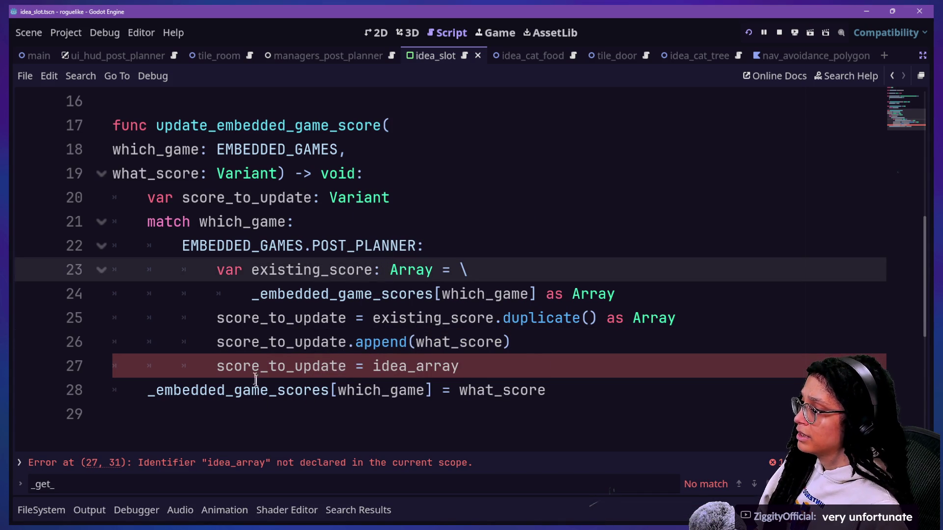
drag(373, 366, 448, 366)
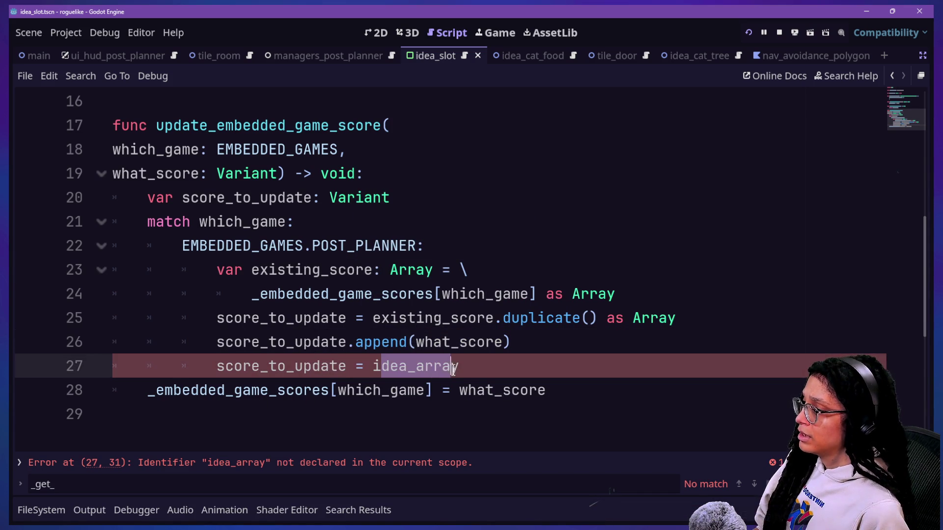
click(453, 366)
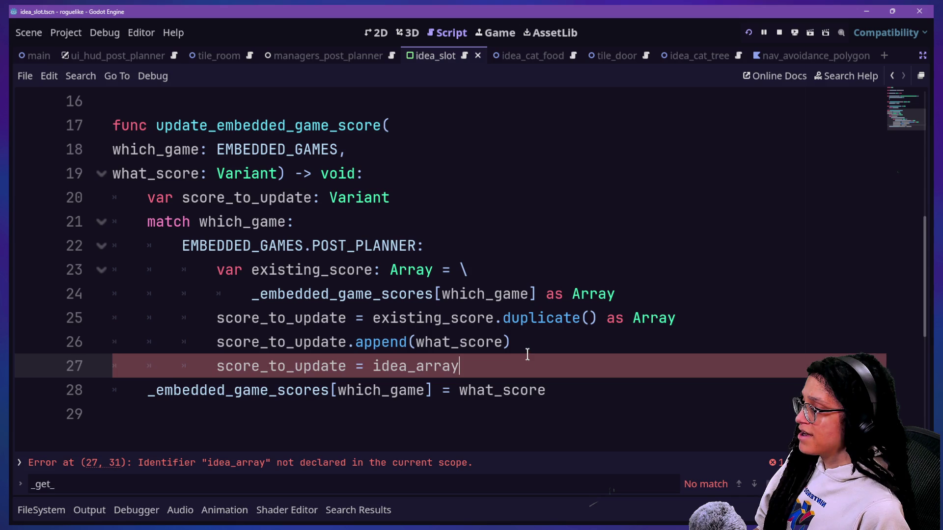
drag(527, 354, 522, 341)
key(BackSpace)
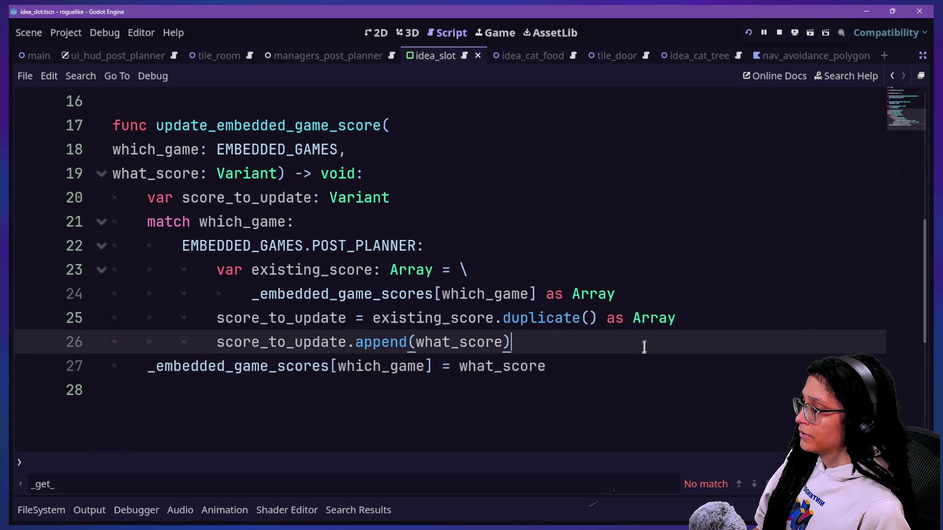
key(Return)
drag(471, 389, 545, 391)
key(BackSpace)
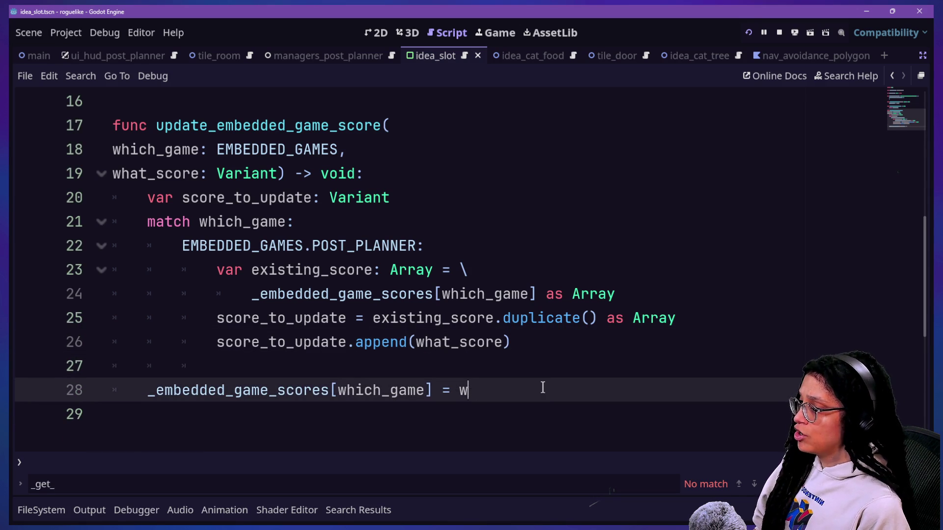
text(score_to_)
text(upd)
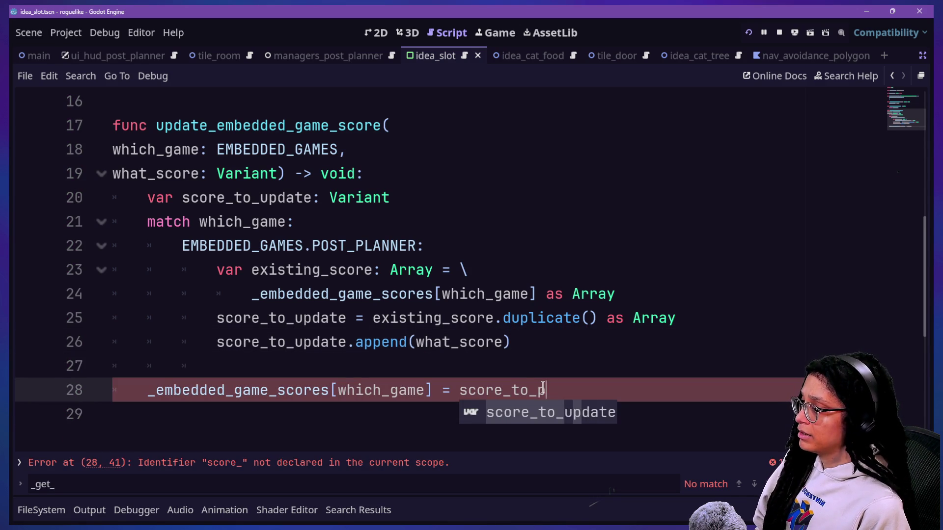
key(Return)
click(416, 294)
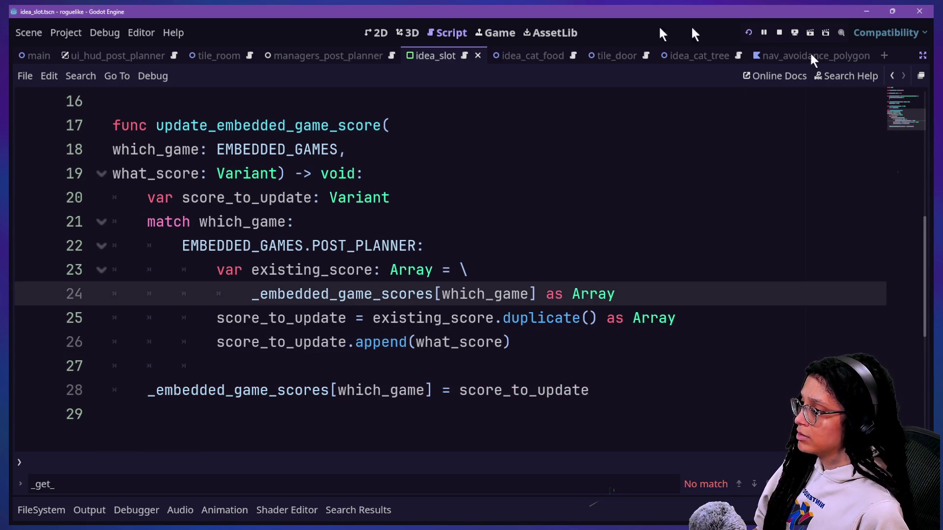
click(747, 39)
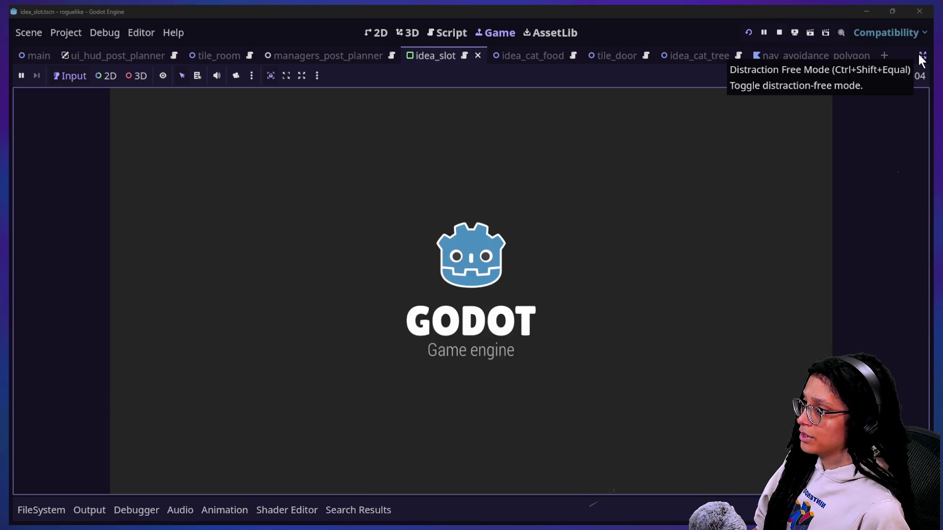
Step: Inspect the running game's Globals node in the Remote tree with Embedded Game Scores expanded
click(923, 56)
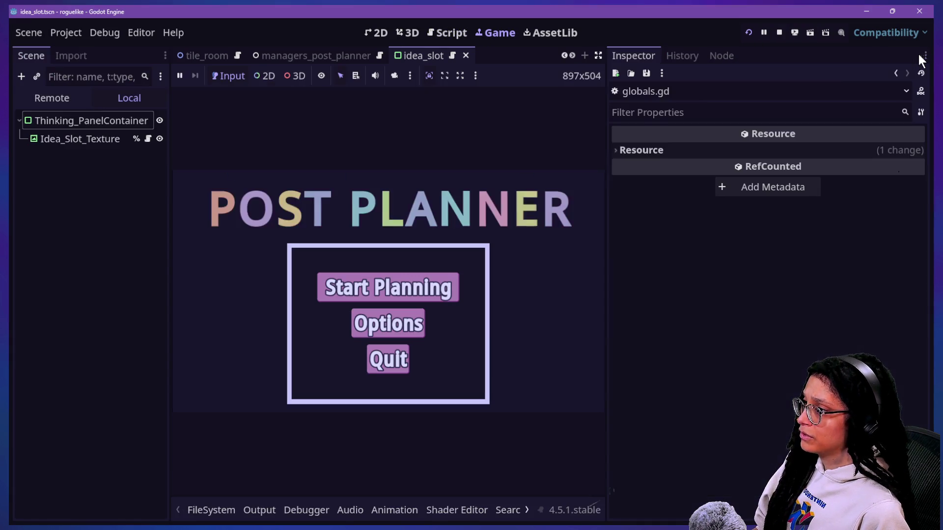
click(27, 94)
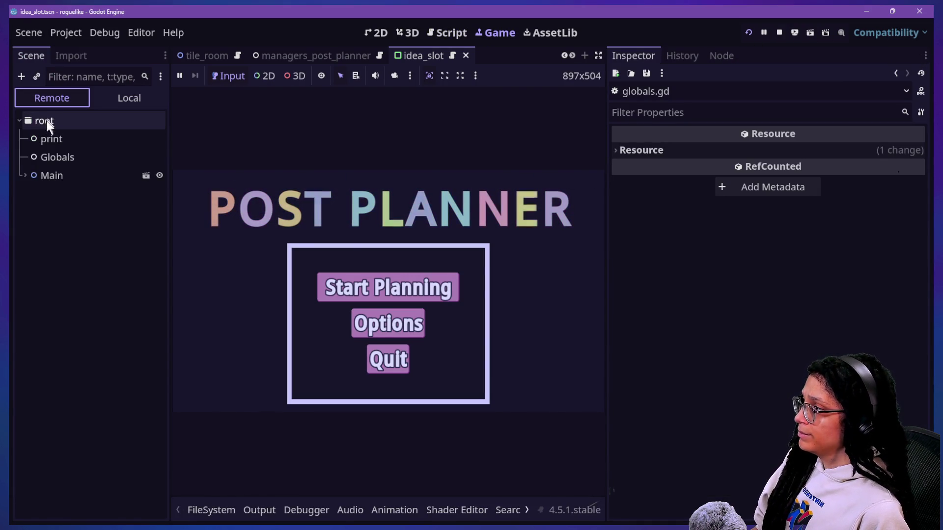
click(48, 158)
click(786, 174)
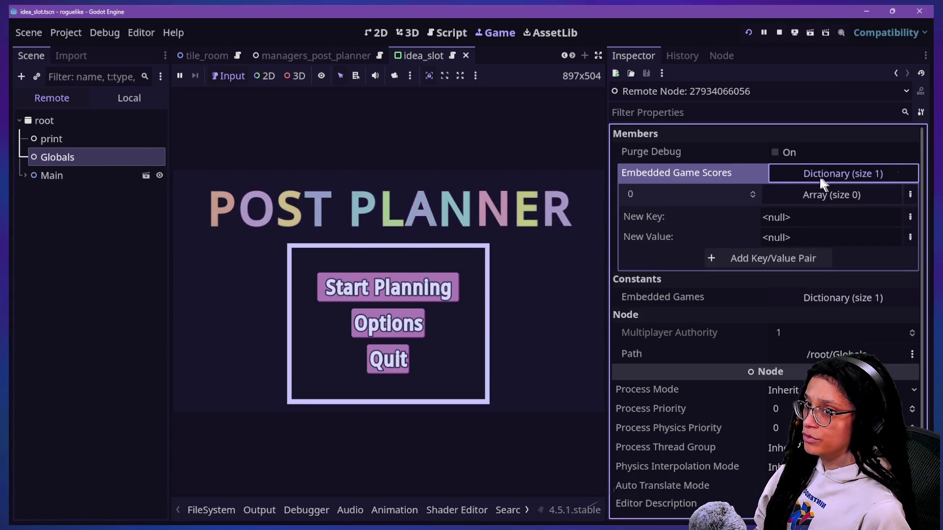
Step: Play a Catstagram planning round until key 0 holds [2, 1], then stop the game
click(388, 287)
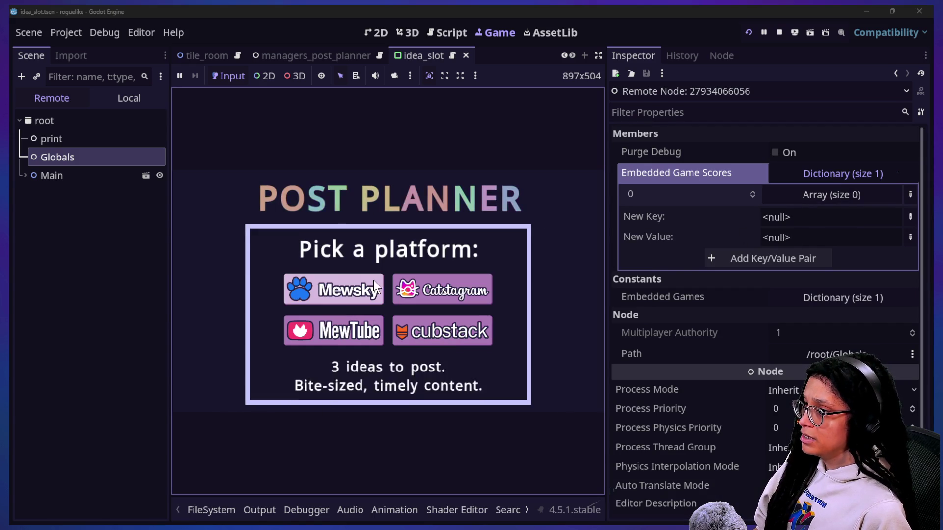
click(400, 298)
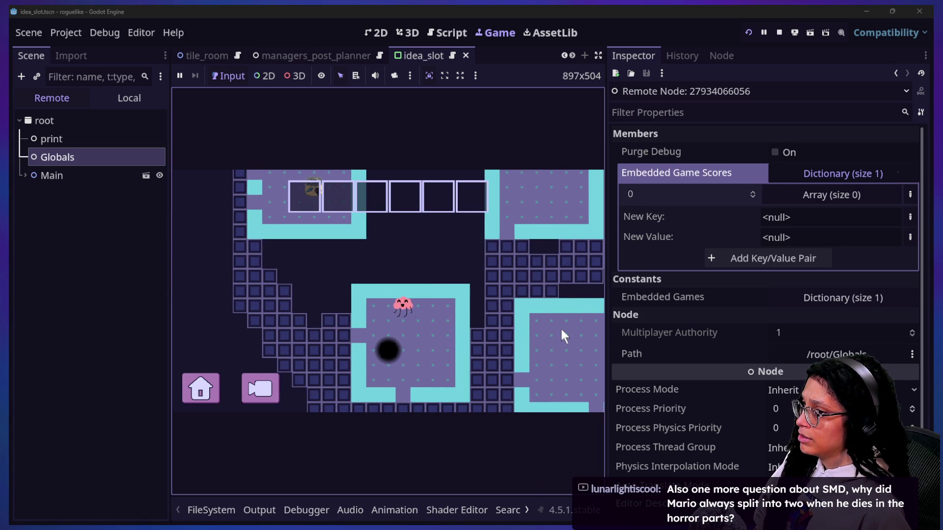
click(798, 178)
click(798, 177)
click(798, 178)
click(786, 179)
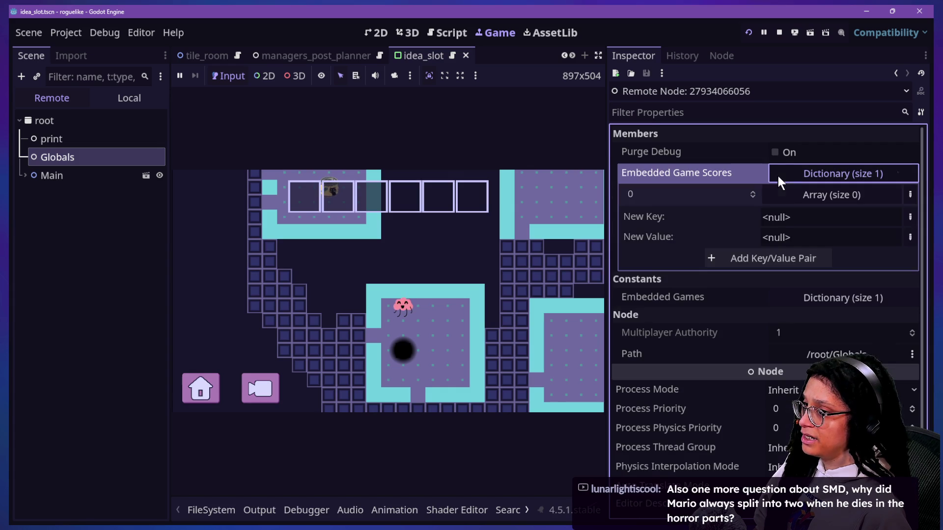
click(792, 196)
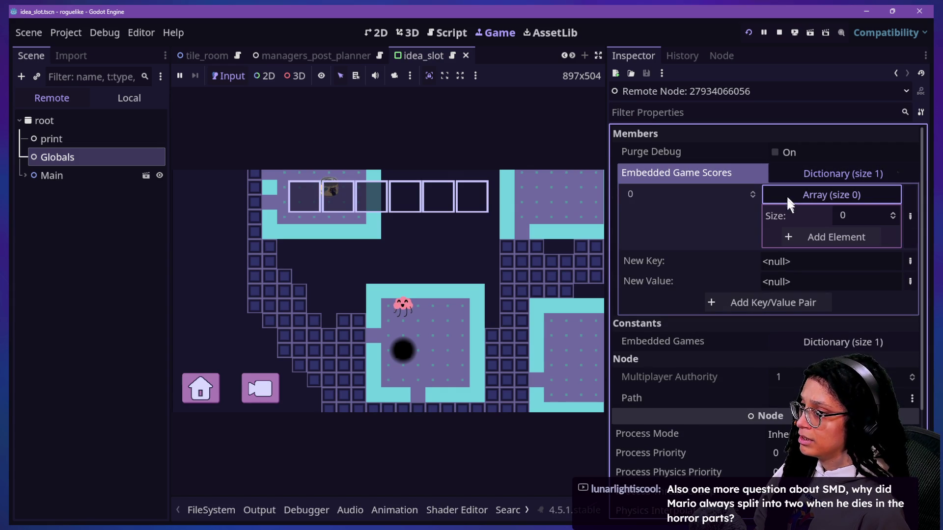
click(417, 261)
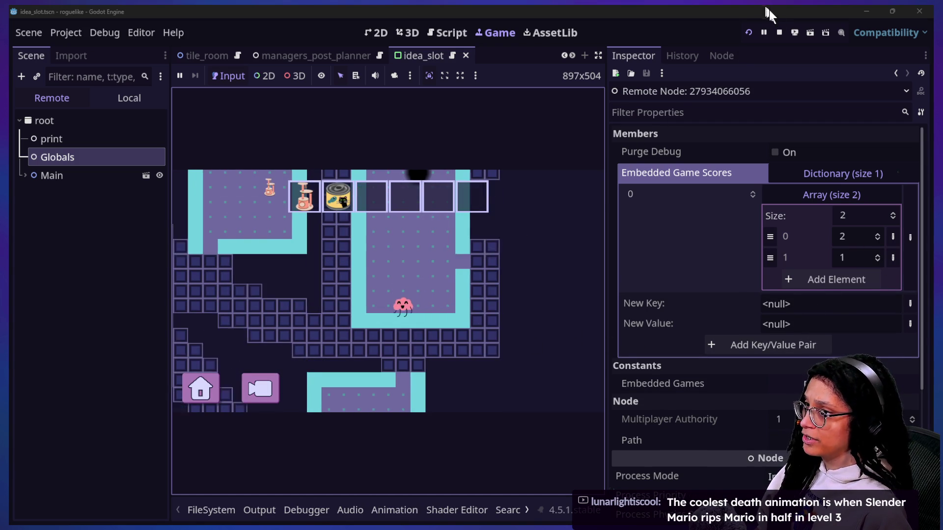
click(779, 32)
Step: Save the scene and start a PCK/ZIP pack export of the Windows Desktop preset
key(ctrl+s)
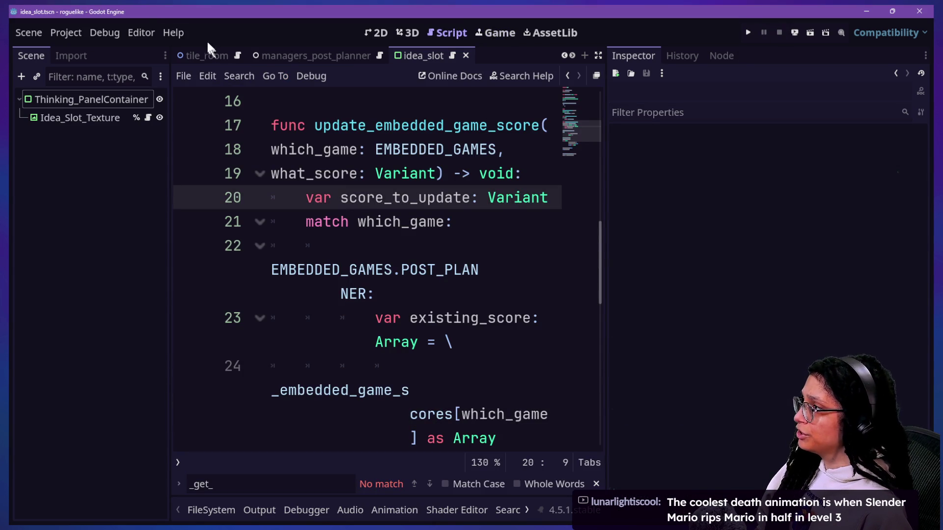
click(66, 32)
click(84, 116)
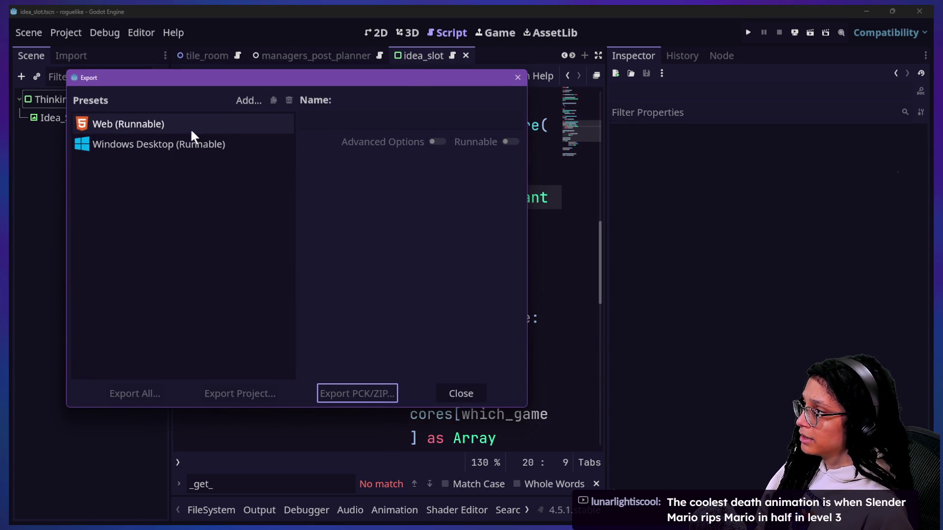
click(193, 144)
click(338, 399)
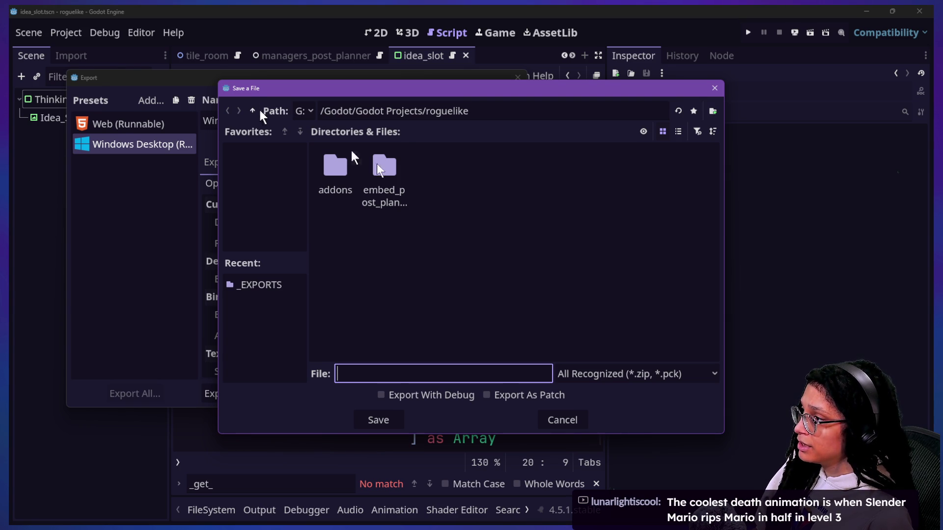
Step: Navigate the export save dialog to the Godot Projects folder and try typing the project folder path
double_click(388, 169)
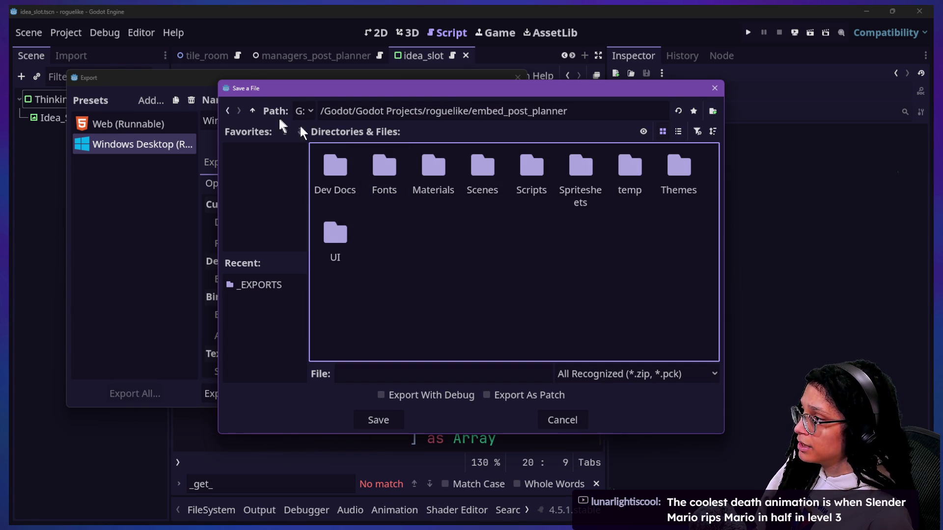
click(253, 110)
click(275, 286)
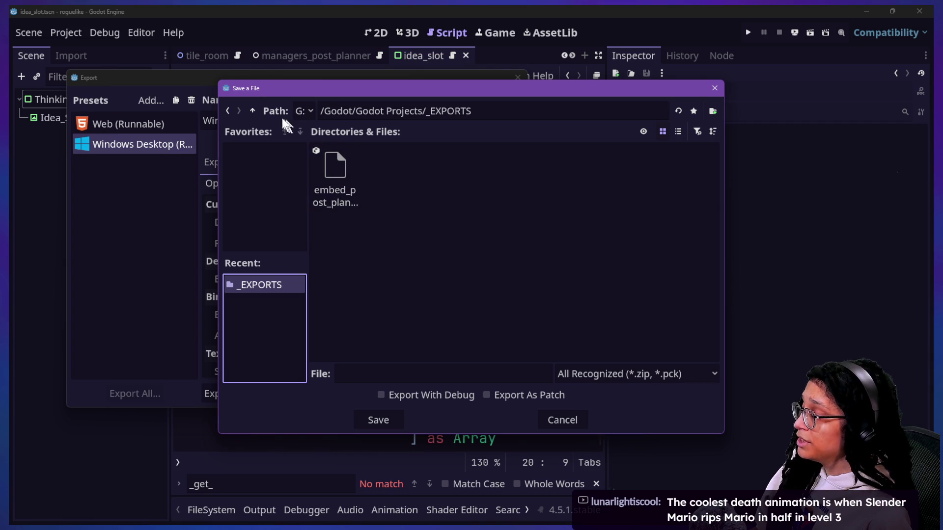
click(252, 112)
click(251, 111)
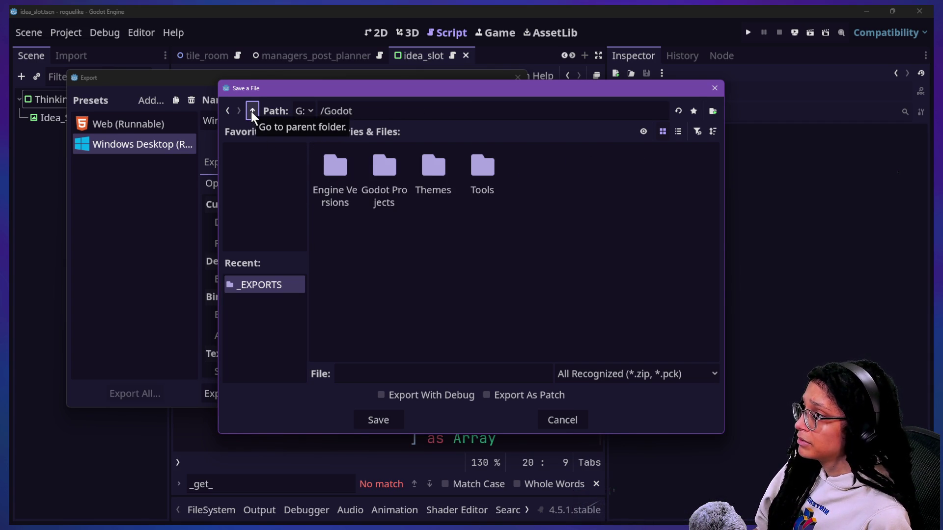
click(251, 111)
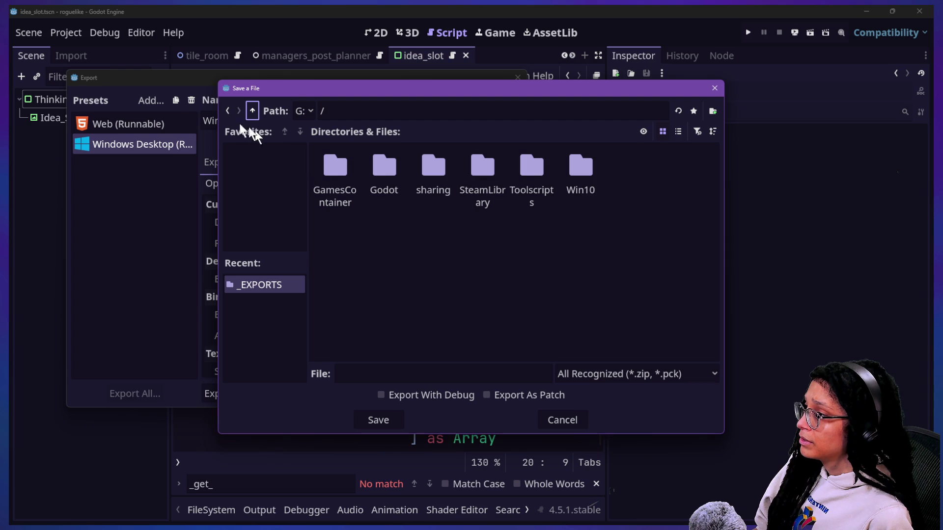
click(230, 110)
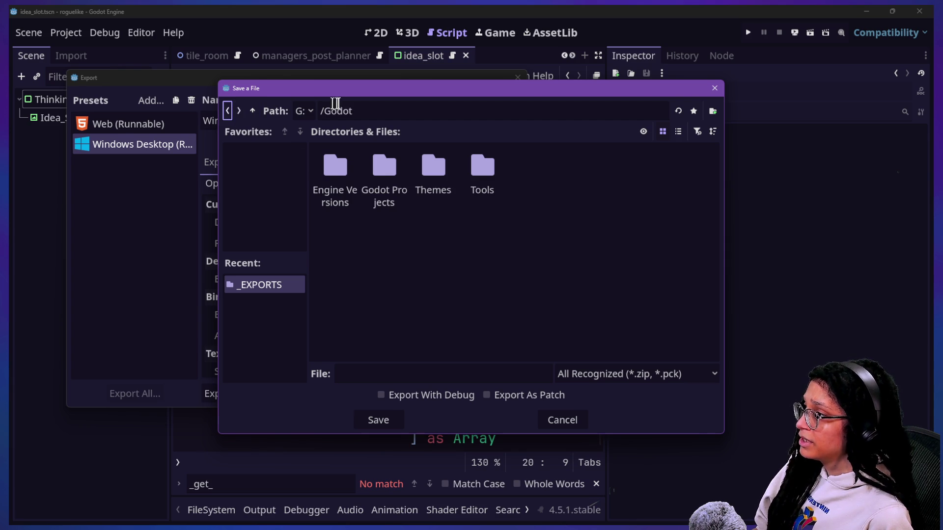
click(385, 169)
double_click(385, 166)
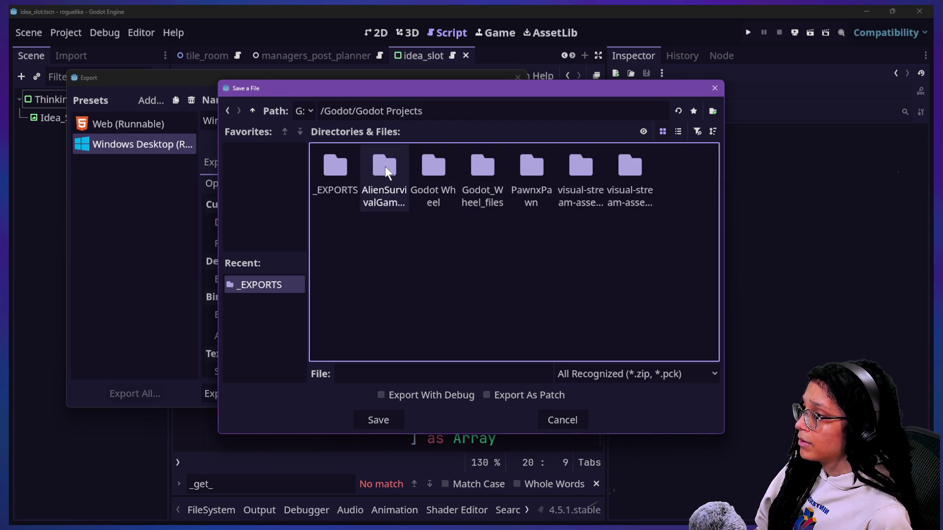
click(448, 111)
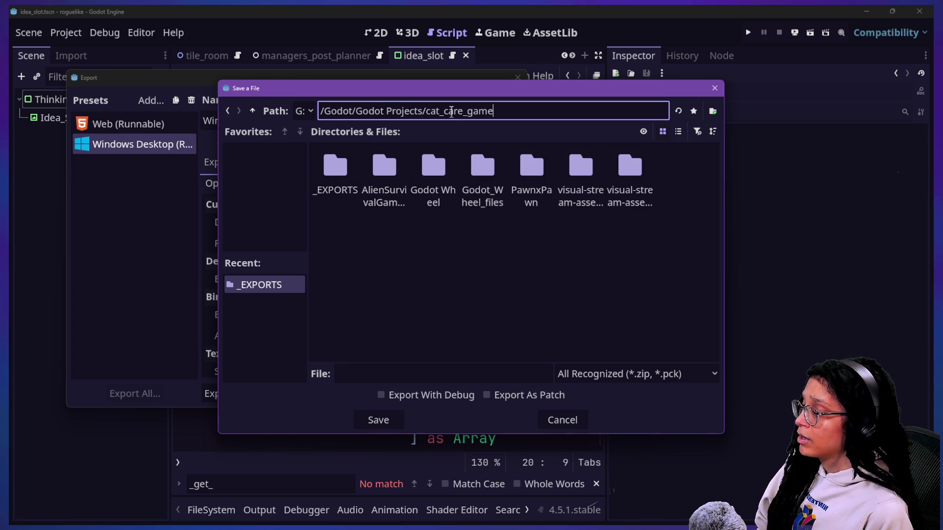
key(Return)
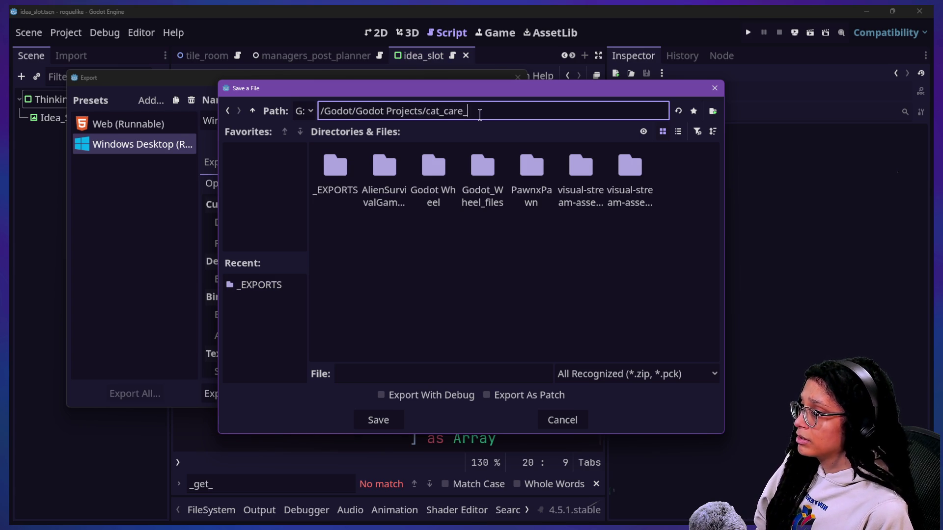
key(Return)
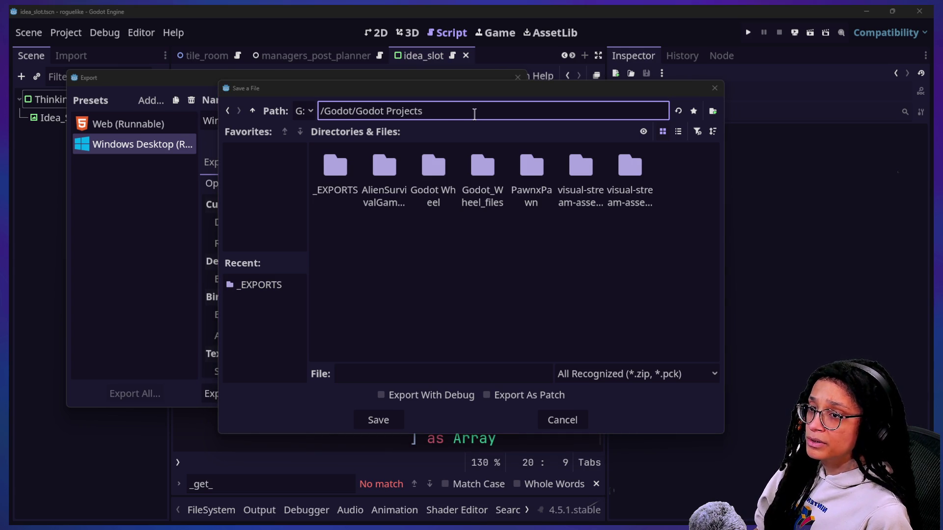
key(alt+Tab)
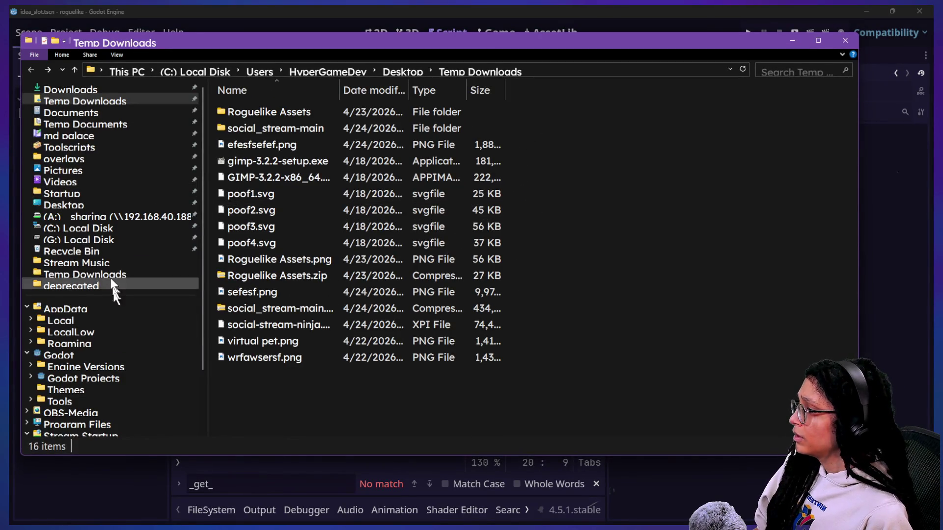
Step: Check the project's folder name under Godot > Godot Projects, then correct the dialog path to cat-care-game3
click(114, 384)
click(99, 378)
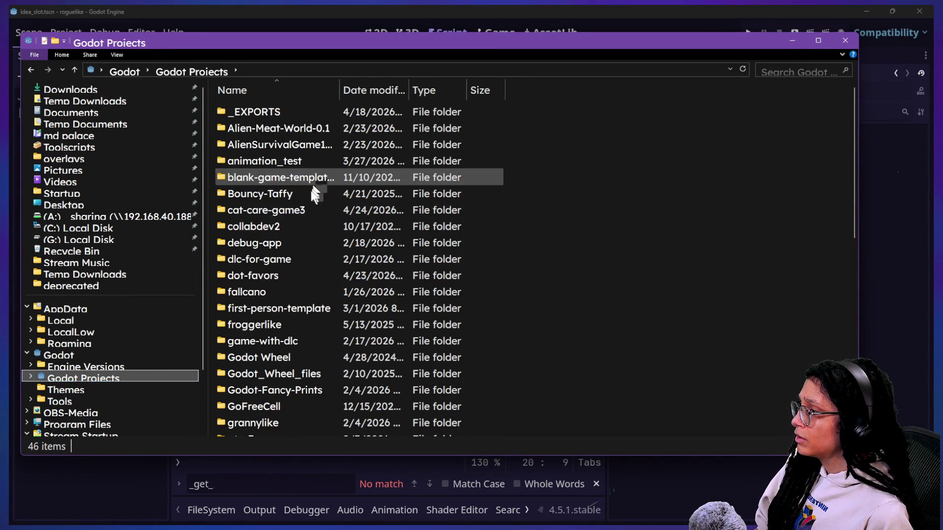
key(alt+Tab)
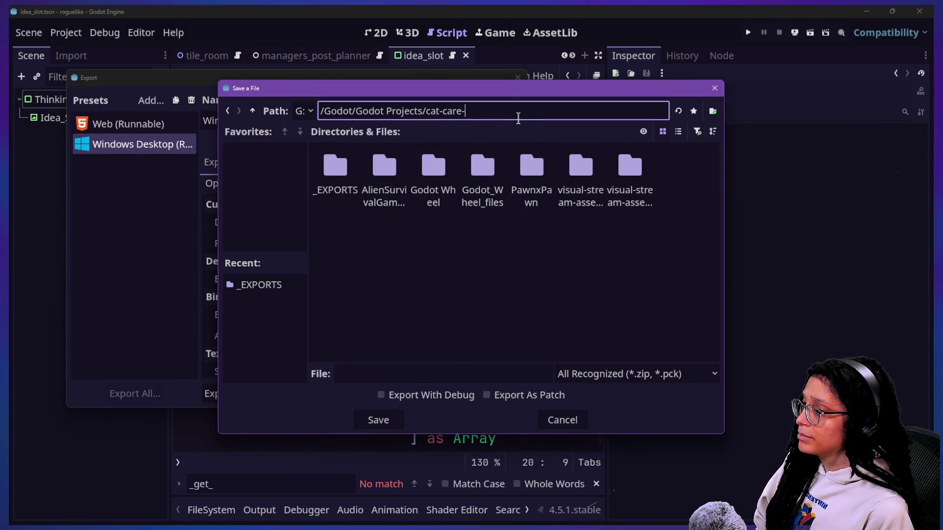
key(alt+Tab)
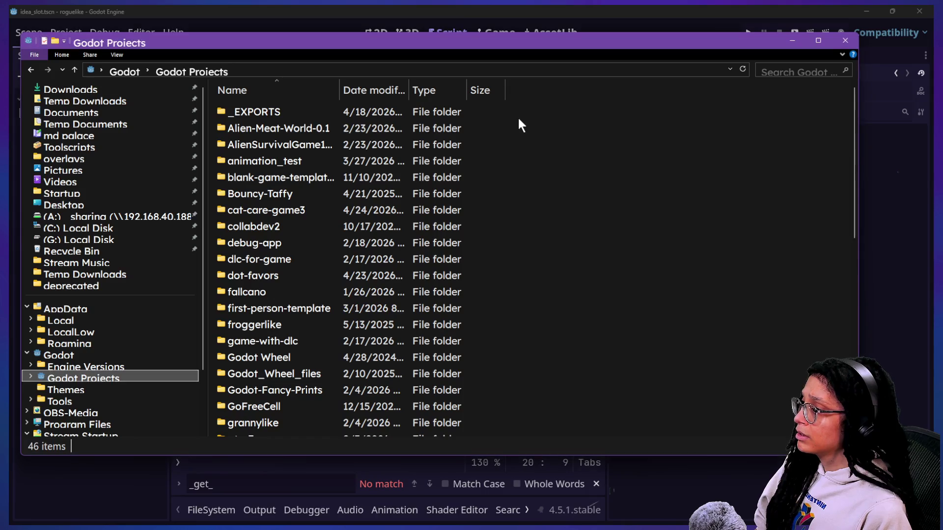
key(alt+Tab)
key(BackSpace)
key(BackSpace)
text(3)
key(Return)
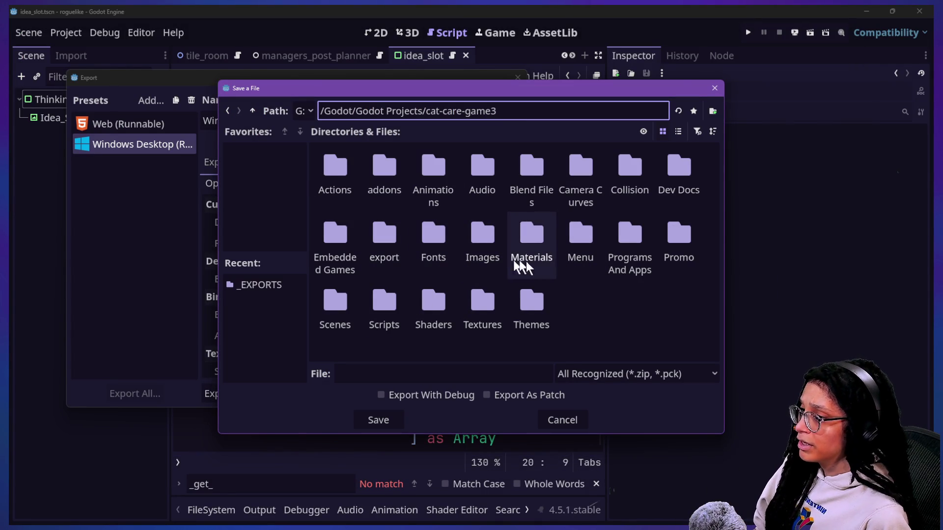
Step: Open Embedded Games in list view, choose embed_post_planner.pck, save and confirm replacing it
double_click(344, 245)
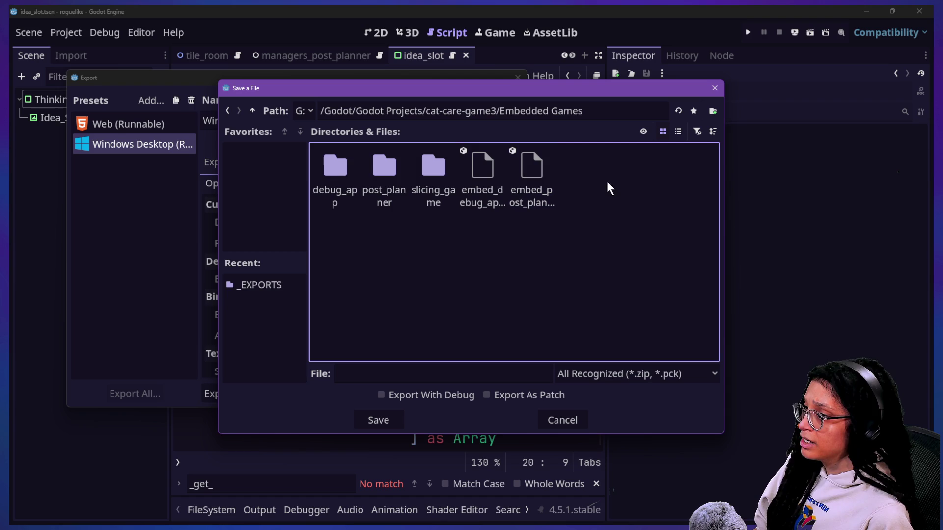
click(678, 131)
click(384, 223)
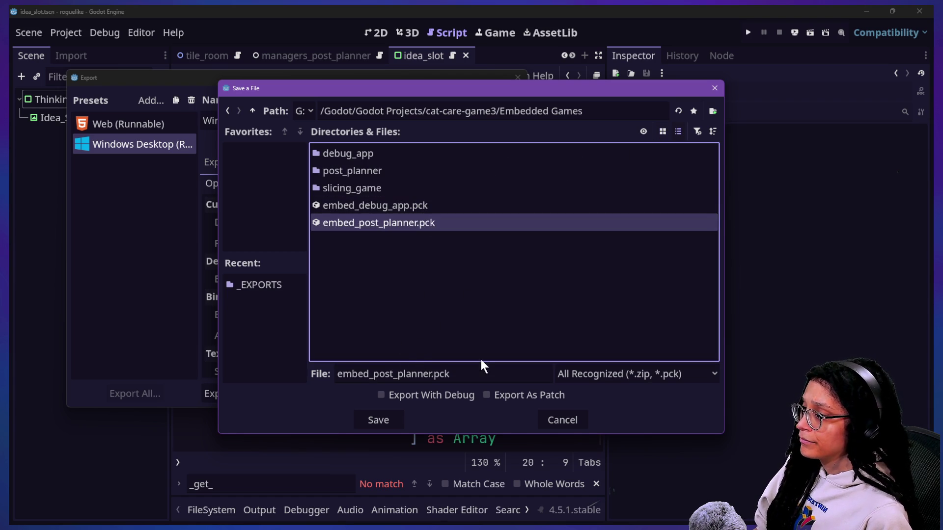
click(392, 411)
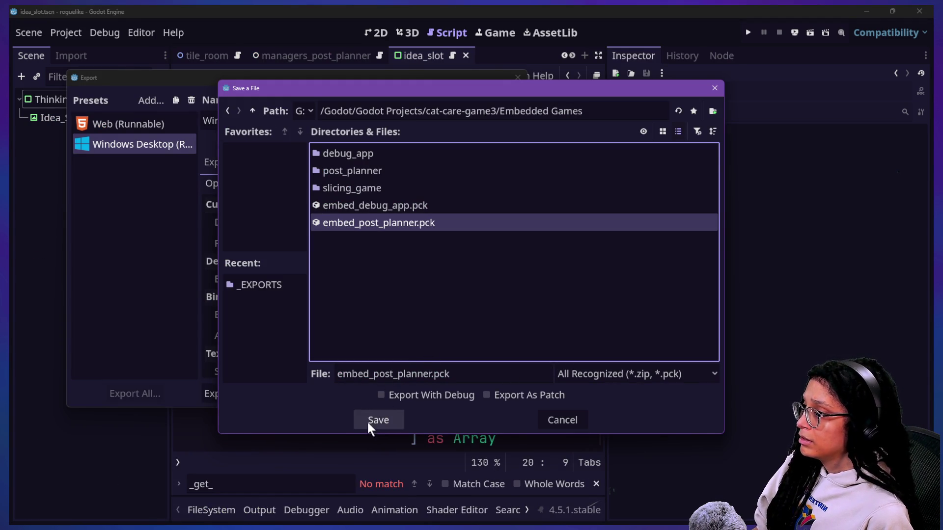
click(369, 426)
click(386, 288)
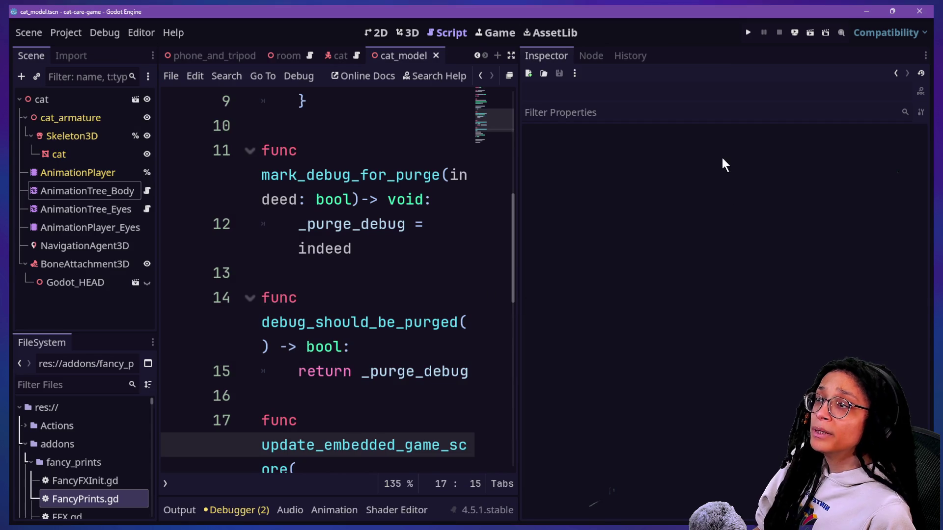
Step: Run the cat-care game, open the Post Planner app and start a Catstagram post
click(748, 32)
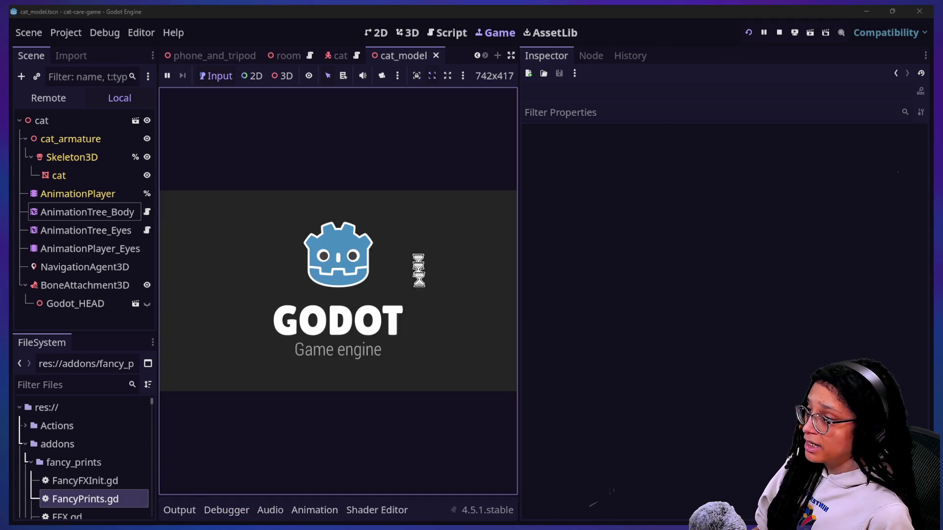
click(511, 55)
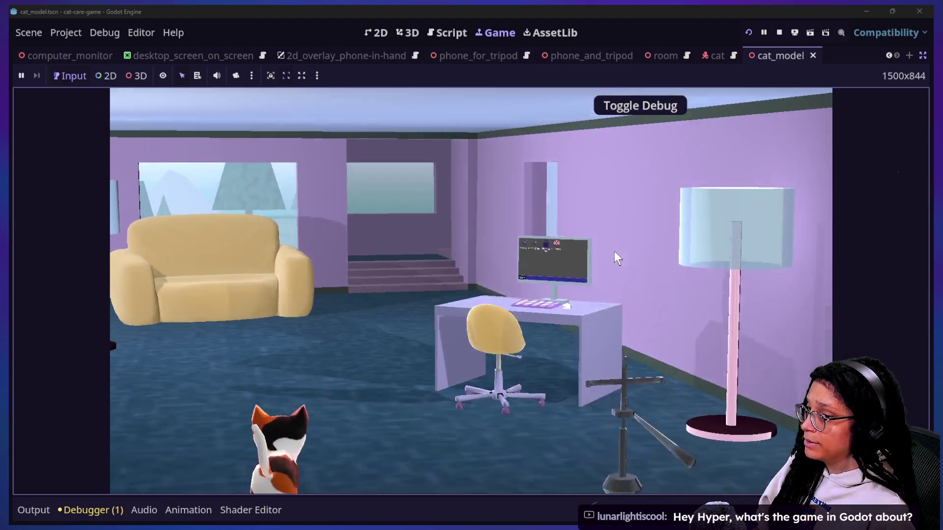
click(614, 251)
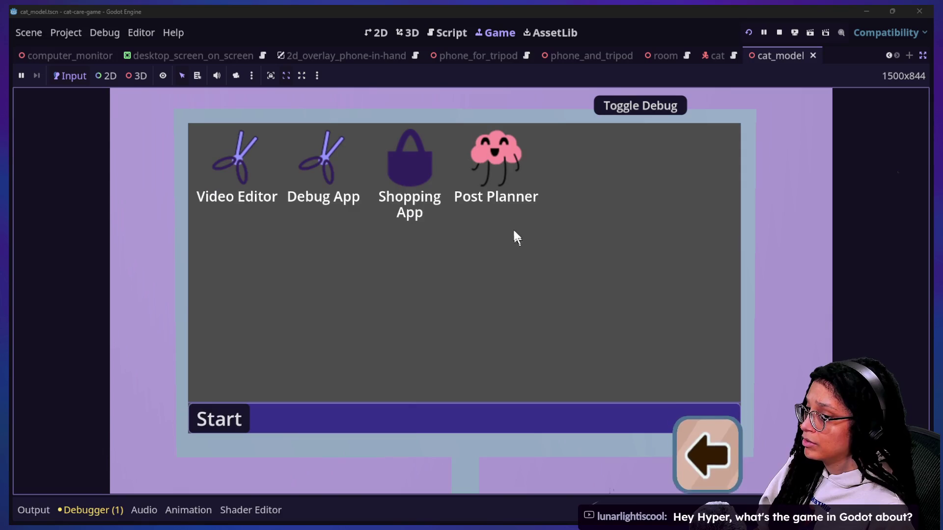
click(500, 156)
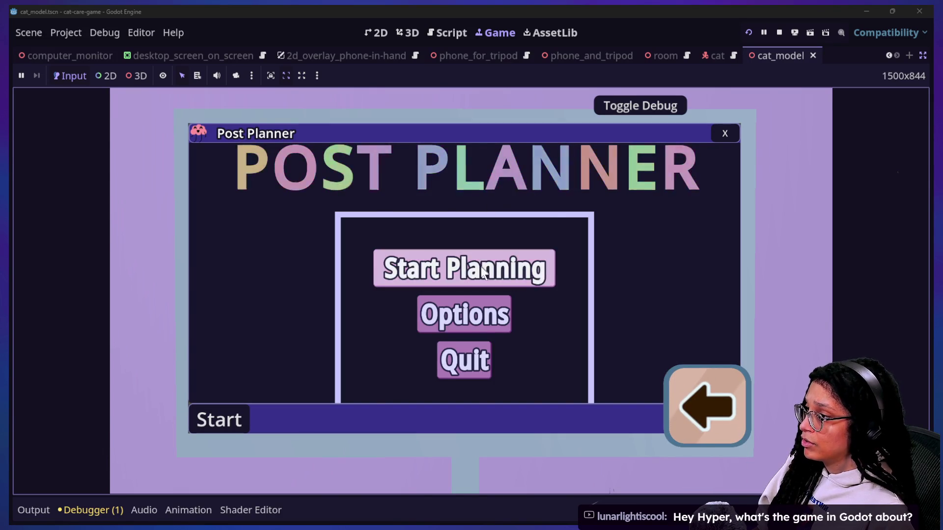
click(482, 267)
click(472, 269)
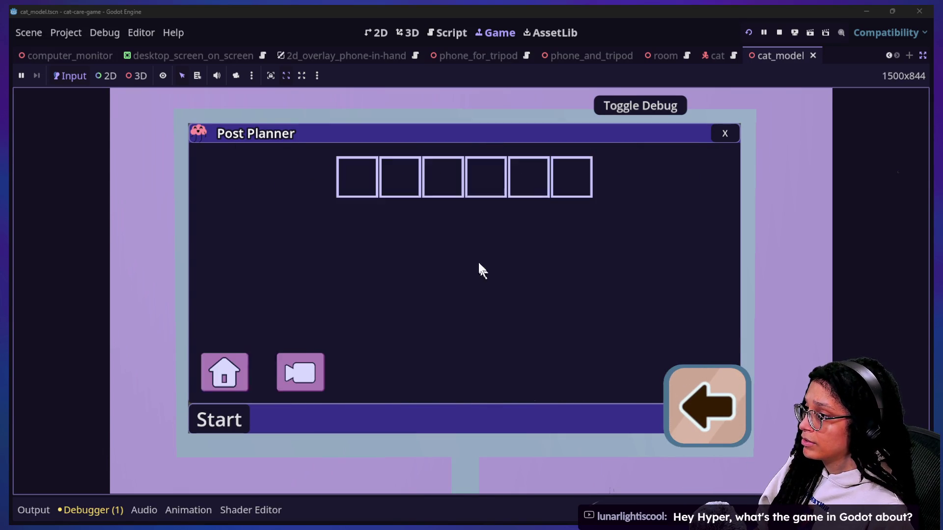
Step: Steer the brain with arrow keys to collect the cat food, then restore panels showing the Remote tree
key(Left)
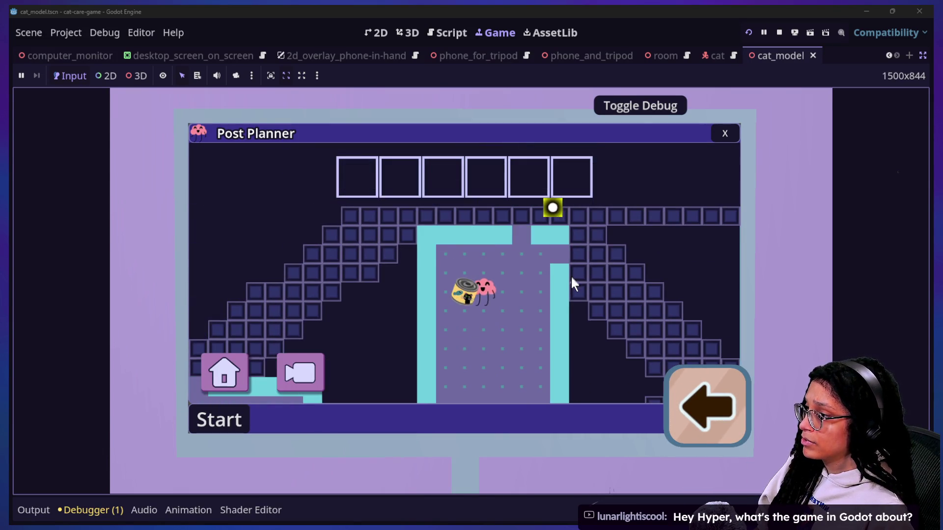
key(Up)
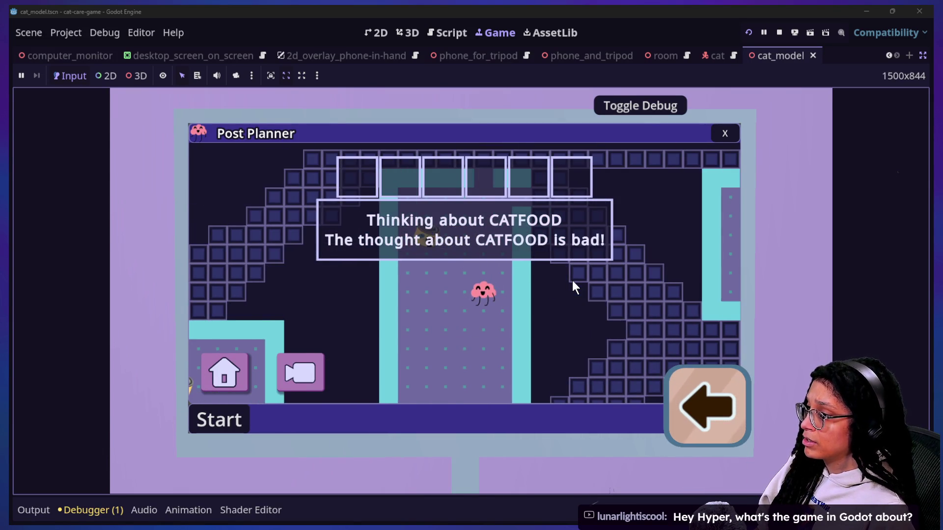
key(Left)
key(Up)
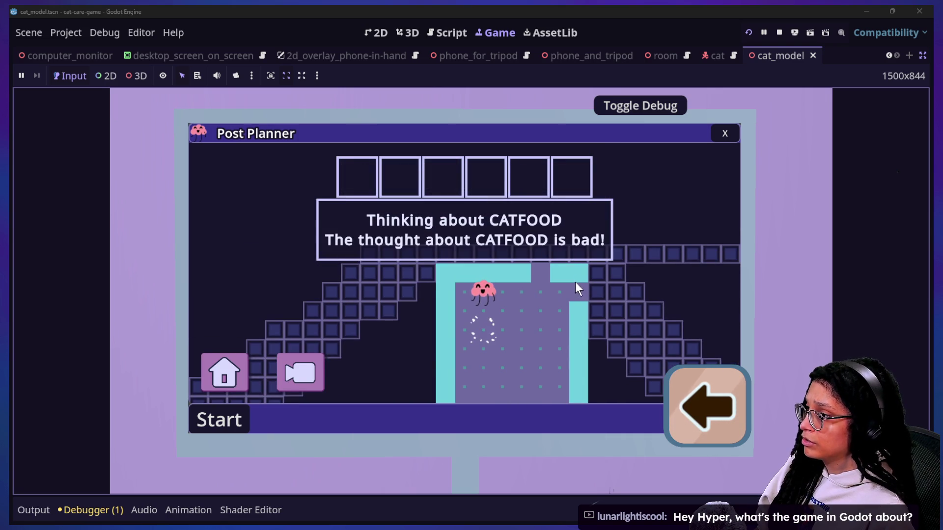
key(Right)
key(Up)
key(Right)
key(Right)
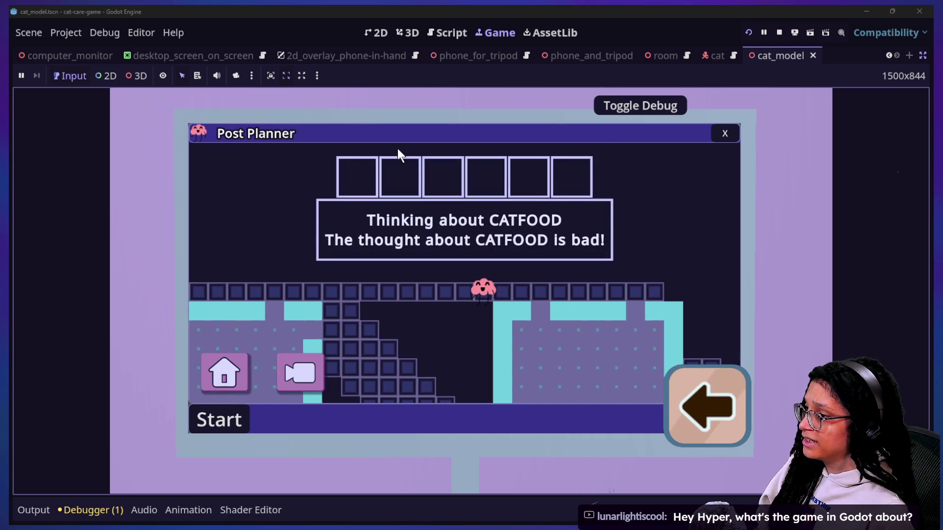
click(923, 55)
click(49, 98)
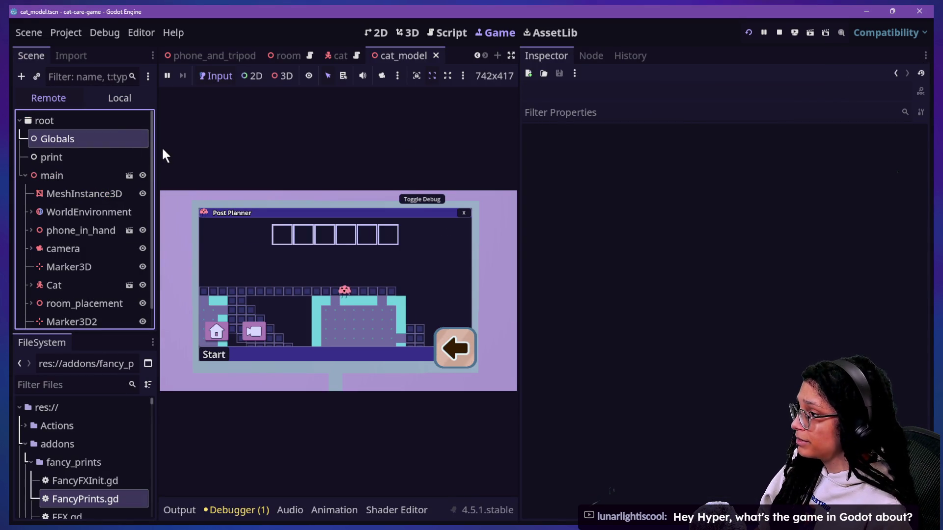
Step: Select Globals, expand Embedded Game Scores to see key 0 = 1, and switch to the Script workspace
click(76, 139)
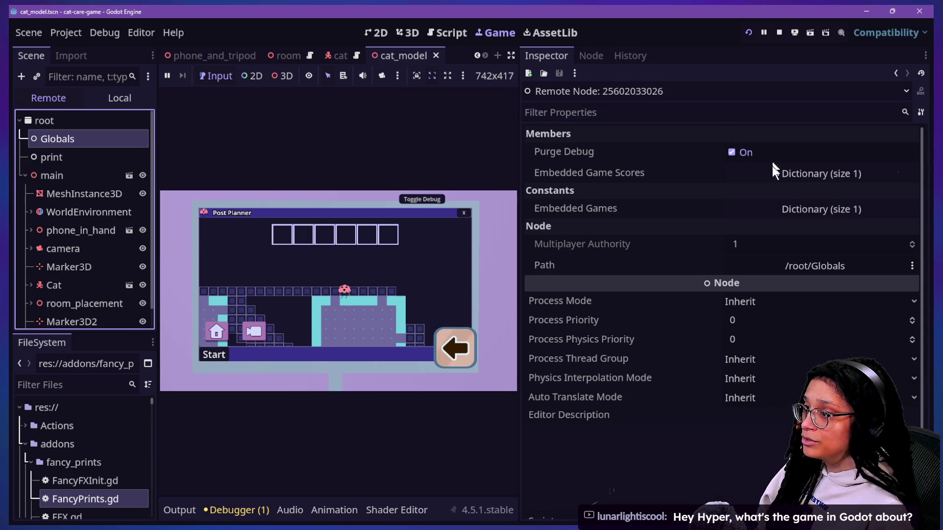
click(770, 175)
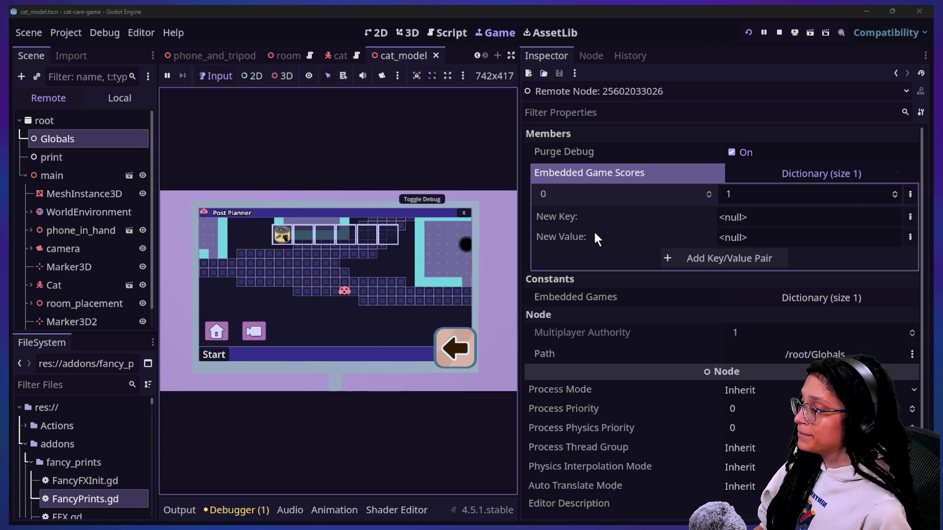
click(446, 32)
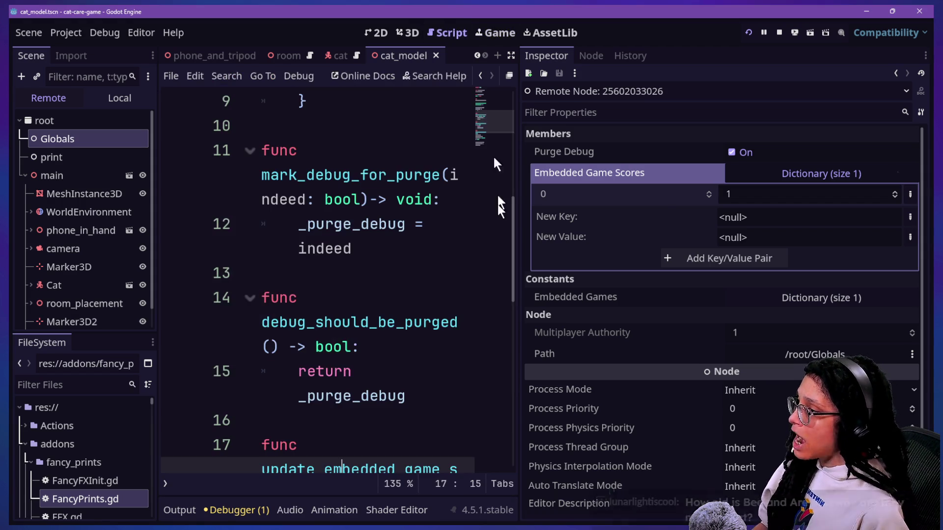
Step: Review update_embedded_game_score, briefly checking the 3D view and the running Post Planner game
click(308, 213)
scroll(308, 213, up, 5)
scroll(309, 213, down, 8)
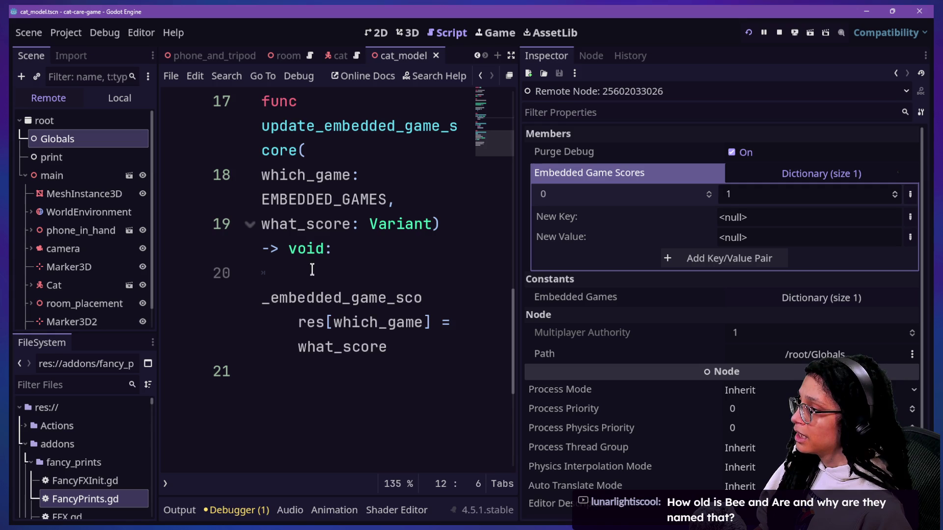
click(319, 273)
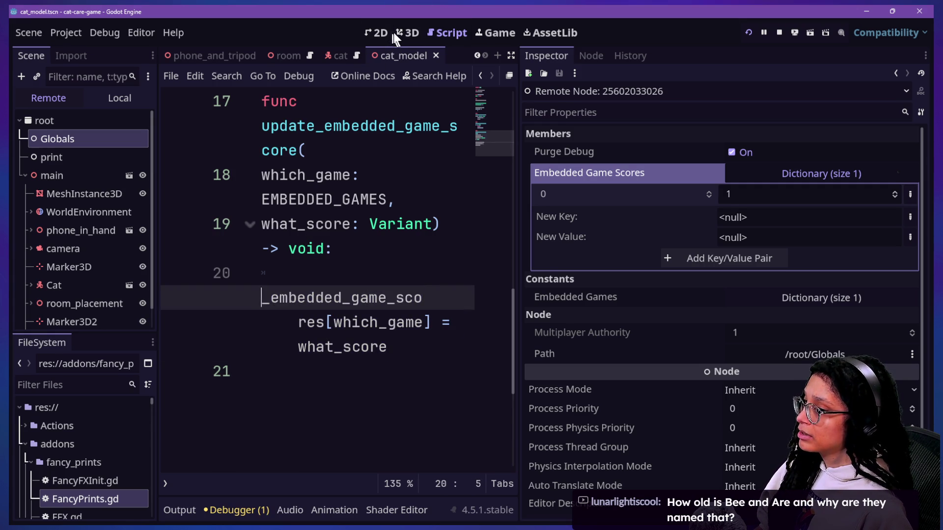
click(399, 32)
click(493, 37)
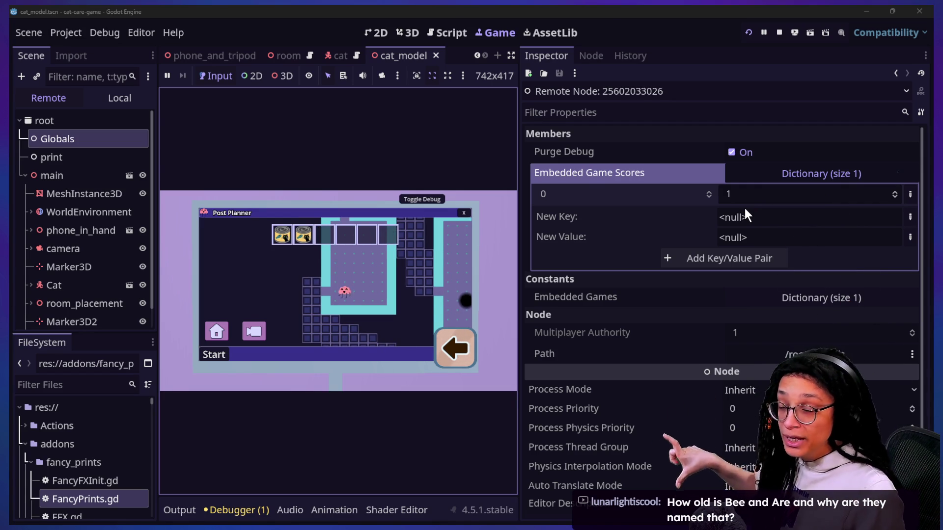
click(447, 33)
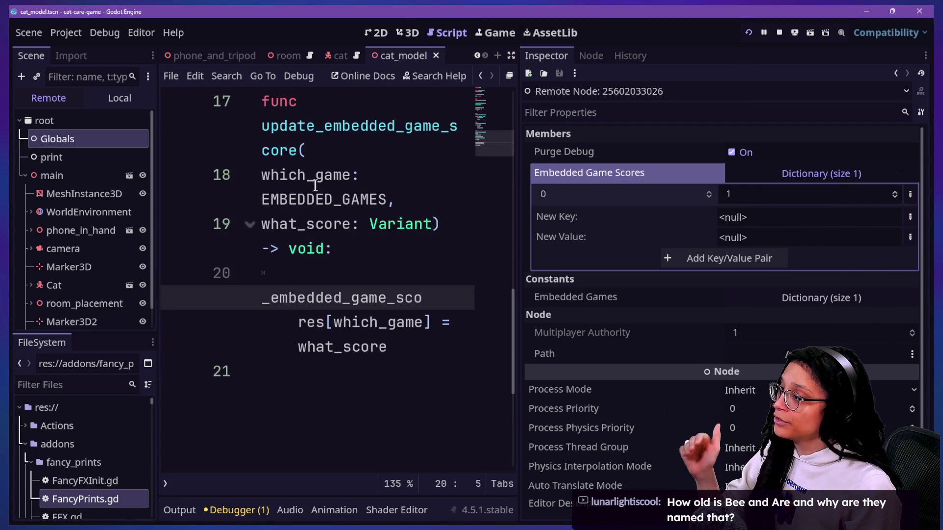
Step: Drag the script/Inspector divider right to widen the code area around line 20
drag(316, 185, 389, 448)
click(362, 371)
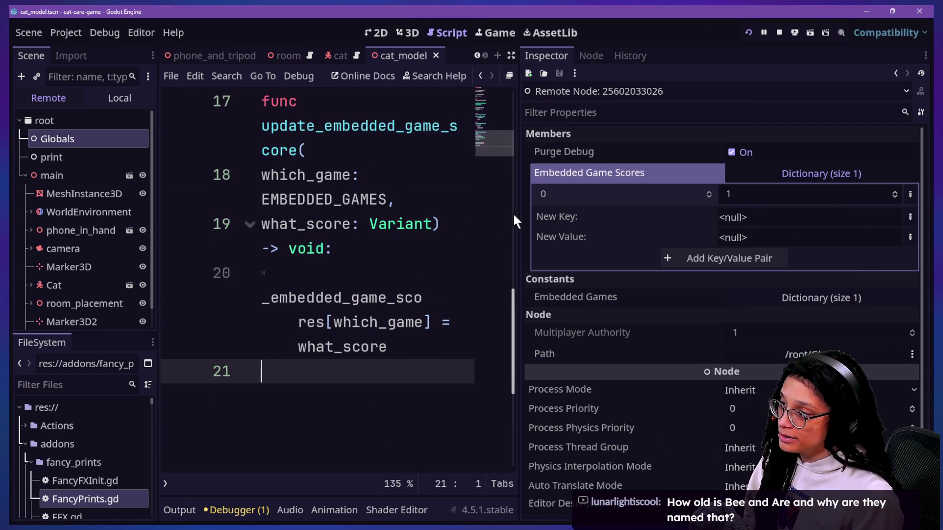
drag(519, 219, 653, 235)
scroll(386, 340, up, 2)
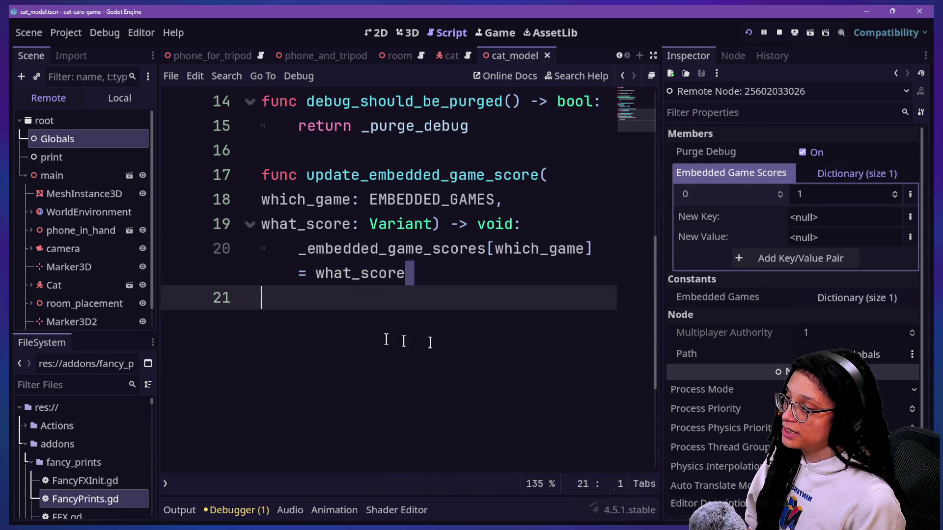
mouse_move(482, 336)
mouse_down()
mouse_move(290, 249)
mouse_move(406, 273)
mouse_move(198, 255)
mouse_up()
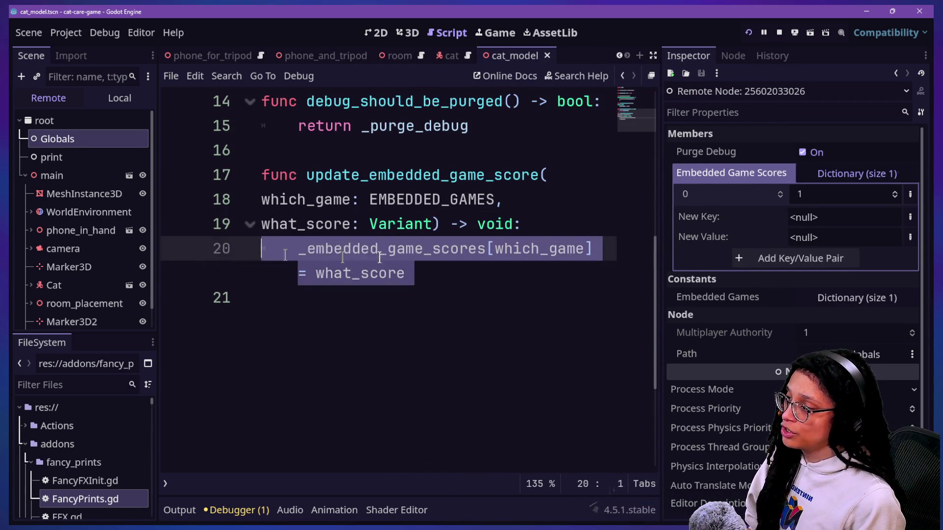
click(481, 264)
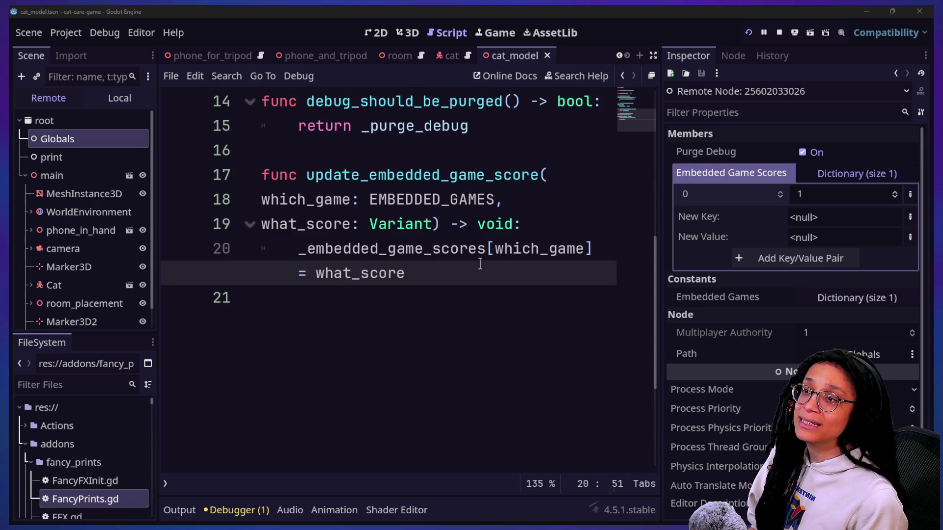
scroll(296, 215, up, 5)
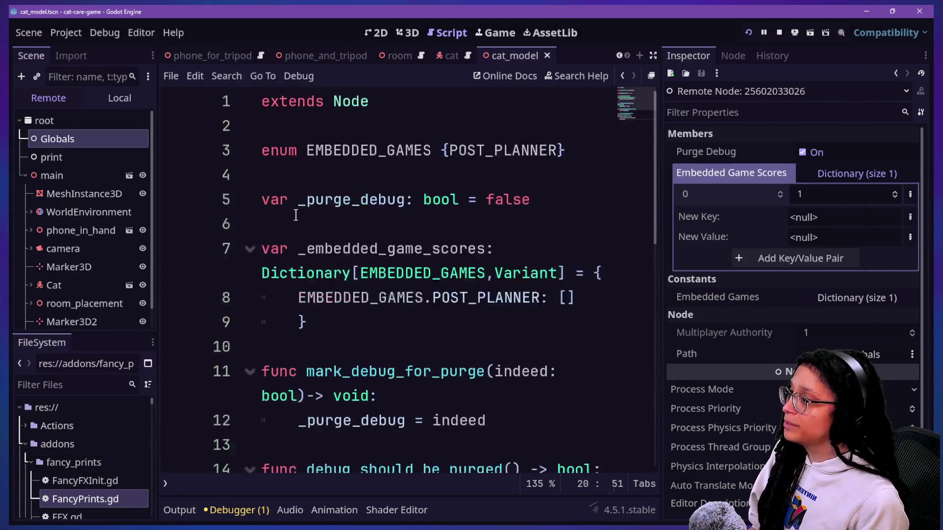
Step: Add a ## comment below extends noting the parent game's Globals.gd overrides this script, and save
click(455, 102)
key(Return)
key(Return)
text(##)
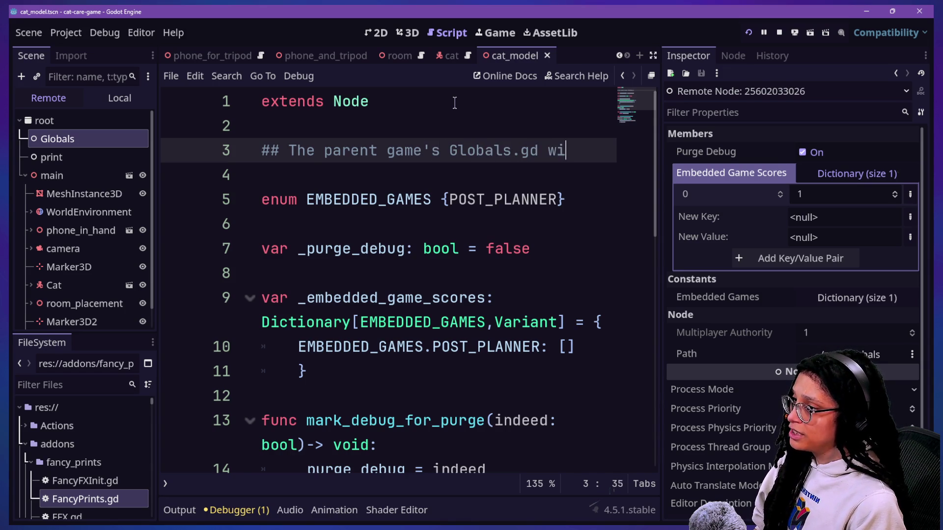
text(ill override this one. But keep the)
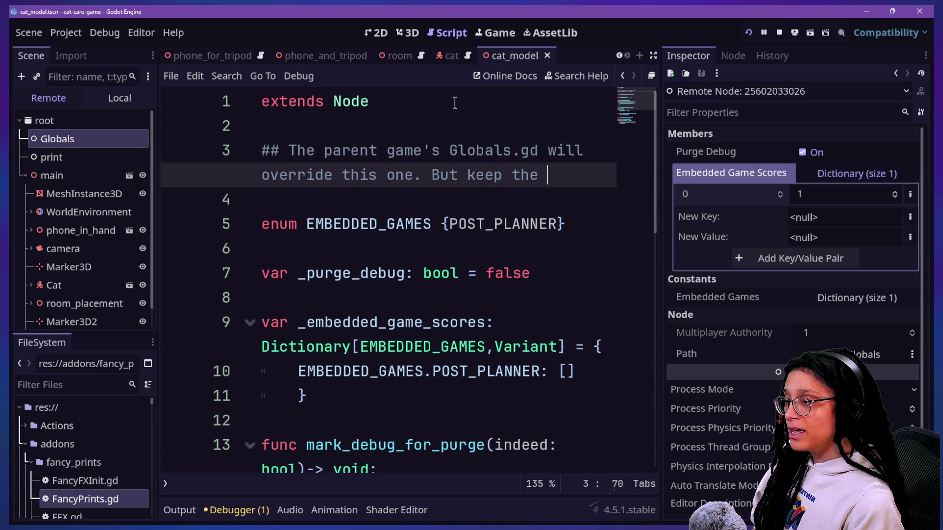
text(oth identical for purposes of testing and)
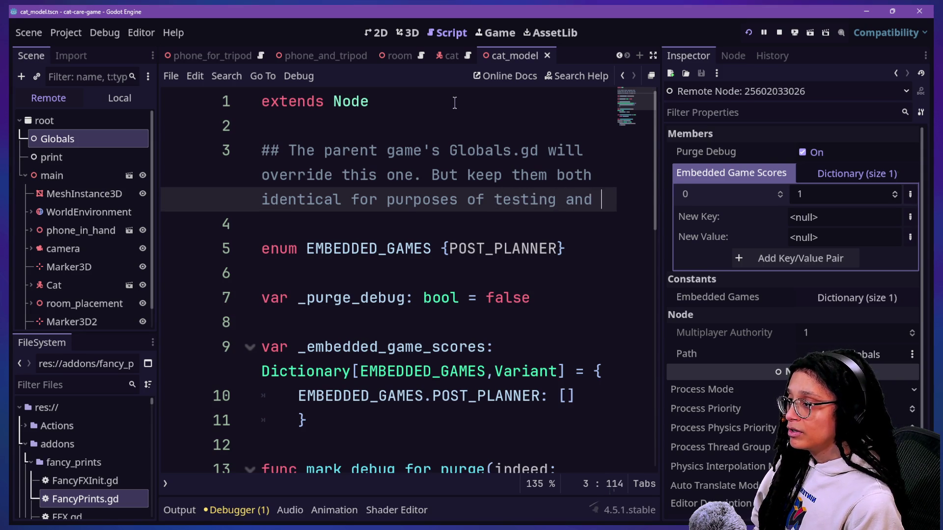
text(general functionalit)
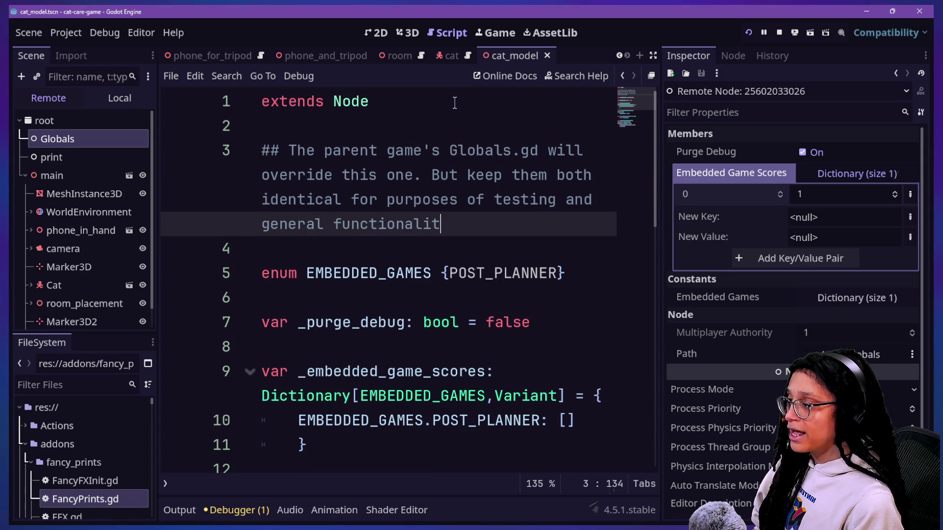
key(ctrl+s)
Step: Select the whole script, stop the running game, save again and relaunch the game
click(455, 102)
scroll(454, 103, down, 3)
key(alt+Tab)
key(alt+Tab)
click(395, 231)
key(ctrl+a)
key(alt+Tab)
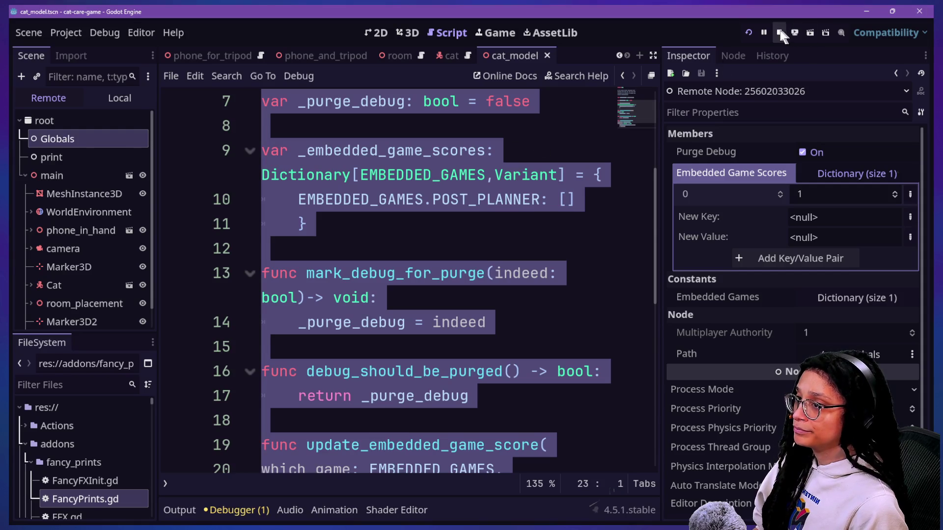
click(780, 33)
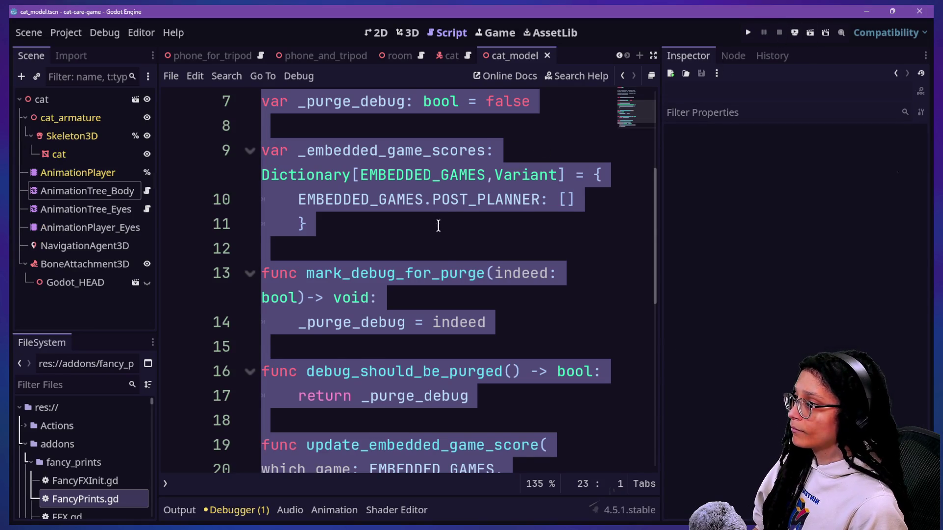
click(474, 219)
key(ctrl+s)
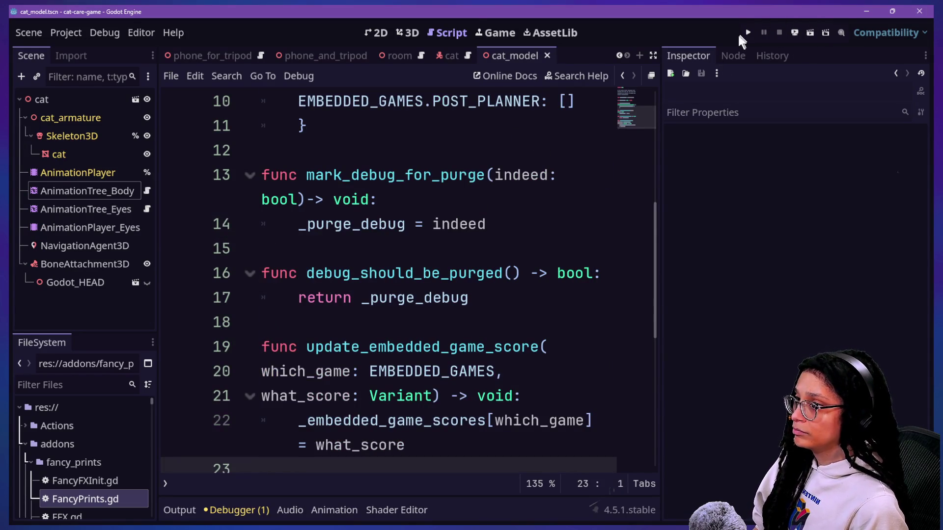
click(746, 33)
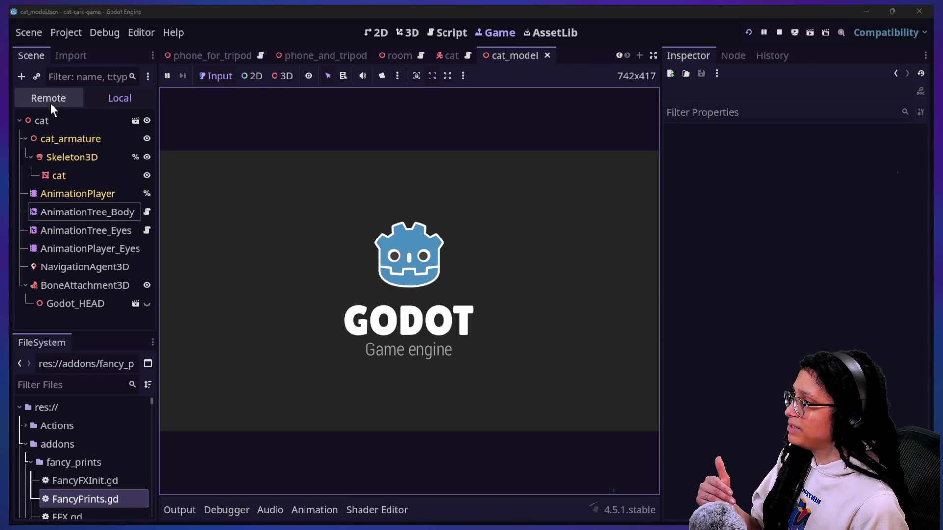
Step: Inspect the live Globals node, then start a Post Planner round on the in-game monitor
click(46, 98)
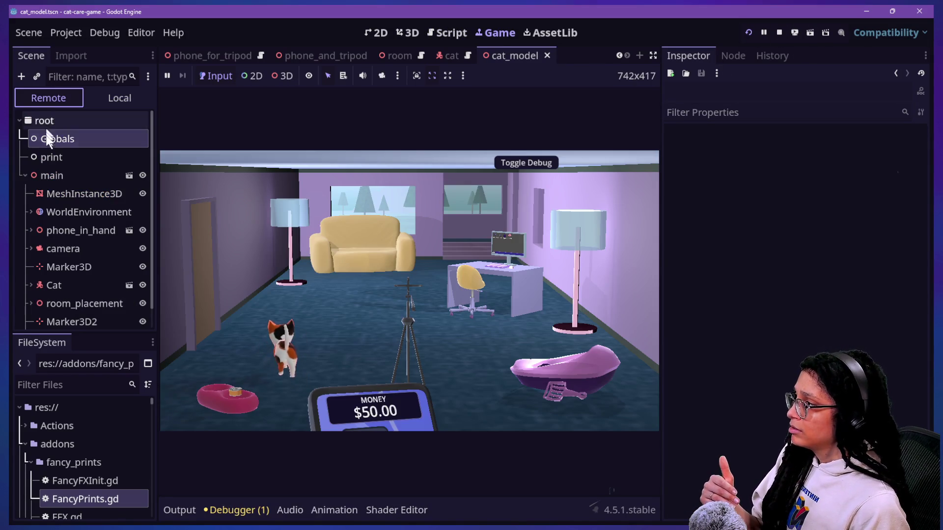
click(49, 143)
click(484, 238)
click(425, 214)
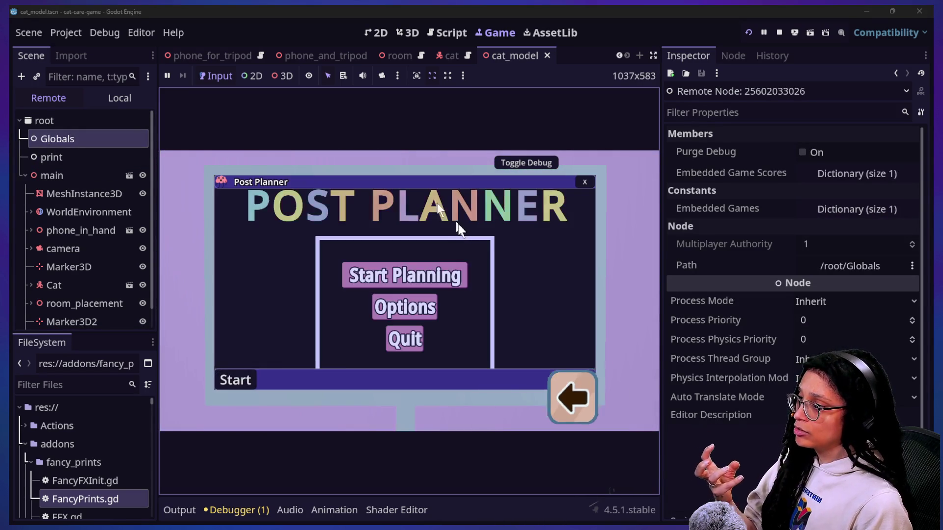
click(454, 278)
click(445, 281)
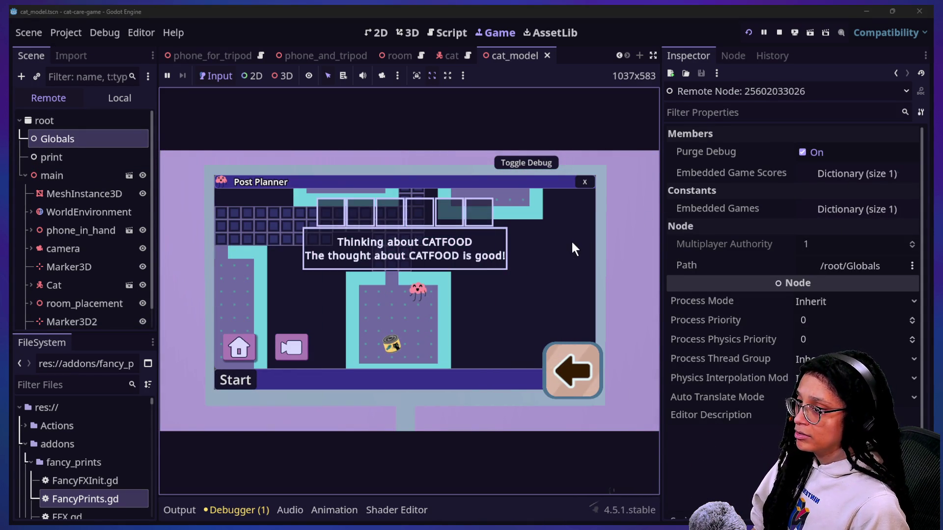
Step: Expand Embedded Game Scores and confirm key 0 reaches 2 after collecting cat food and cat tree
click(821, 181)
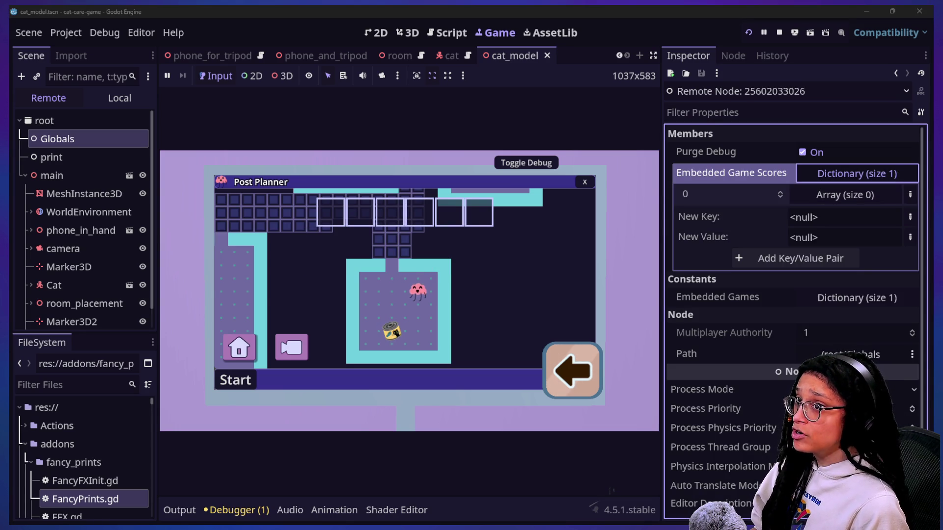
click(455, 292)
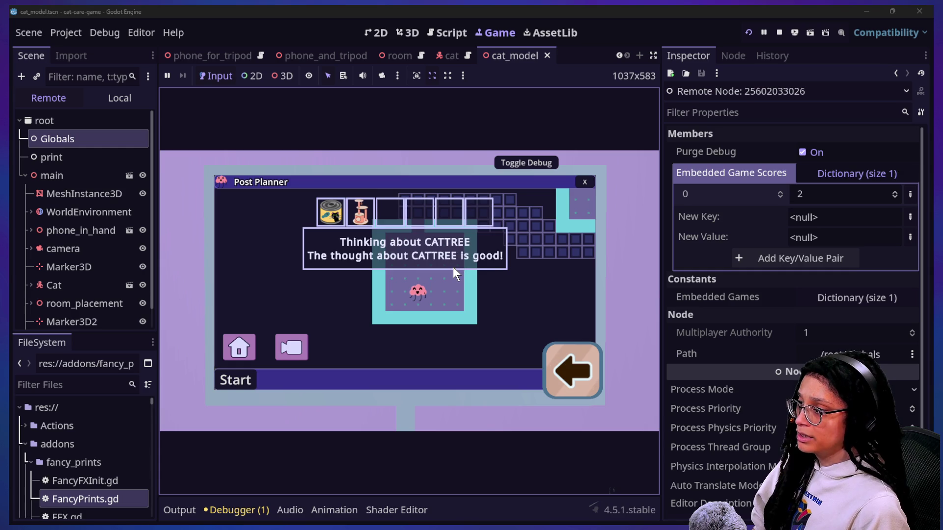
click(835, 194)
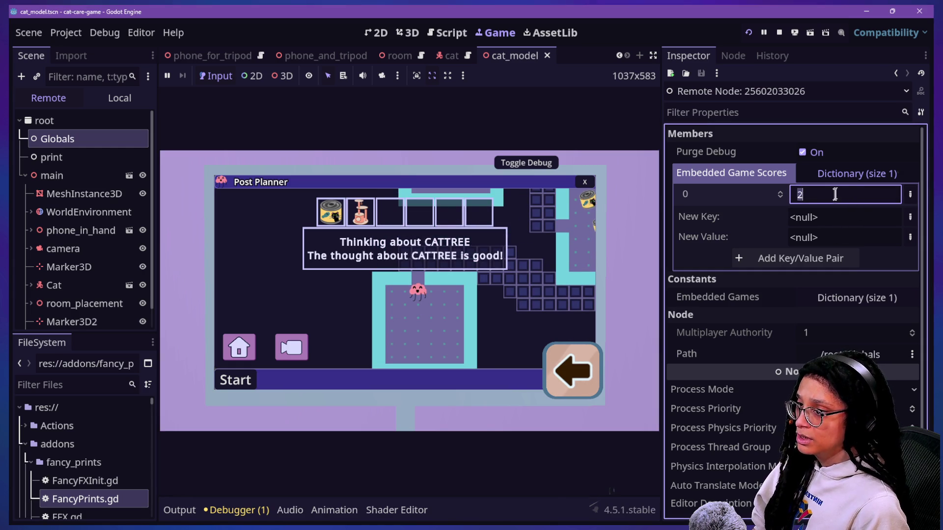
click(764, 196)
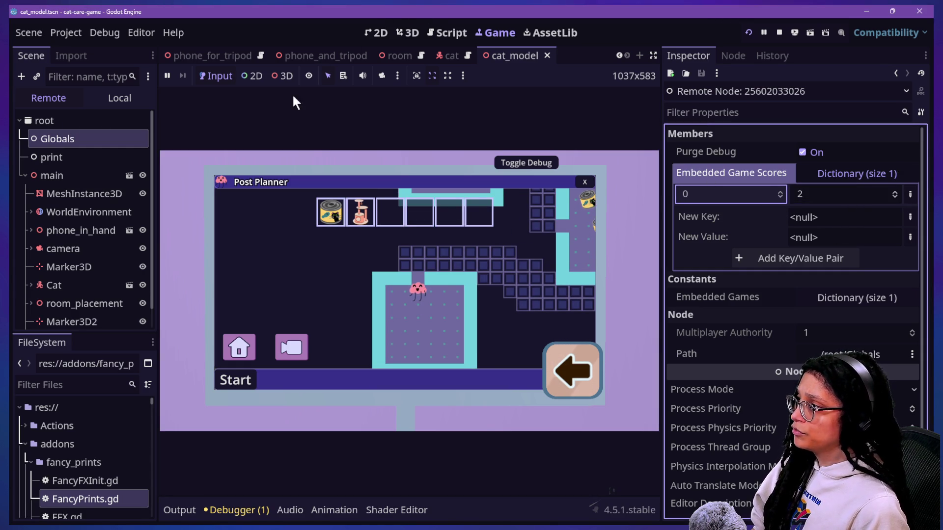
click(447, 32)
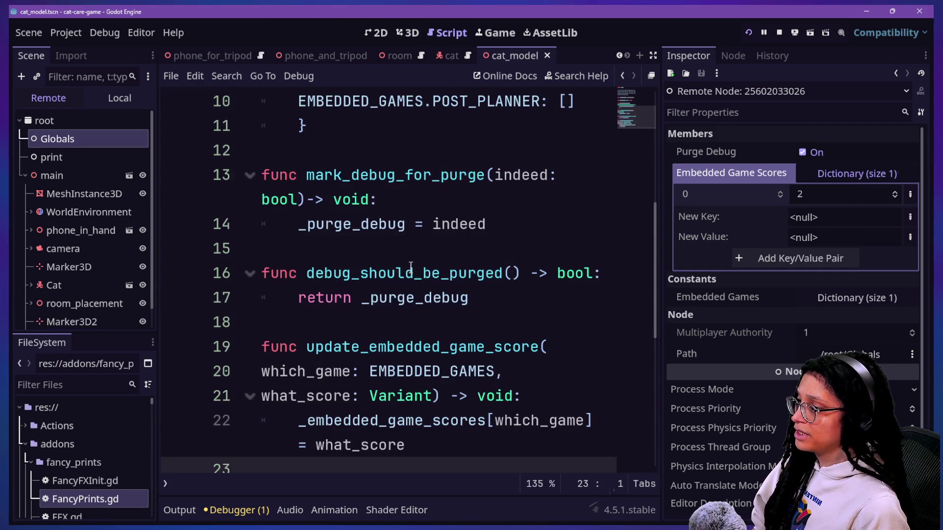
Step: Scroll the Globals script and select the line 3 header comment about Globals.gd
scroll(411, 266, down, 3)
scroll(414, 249, up, 2)
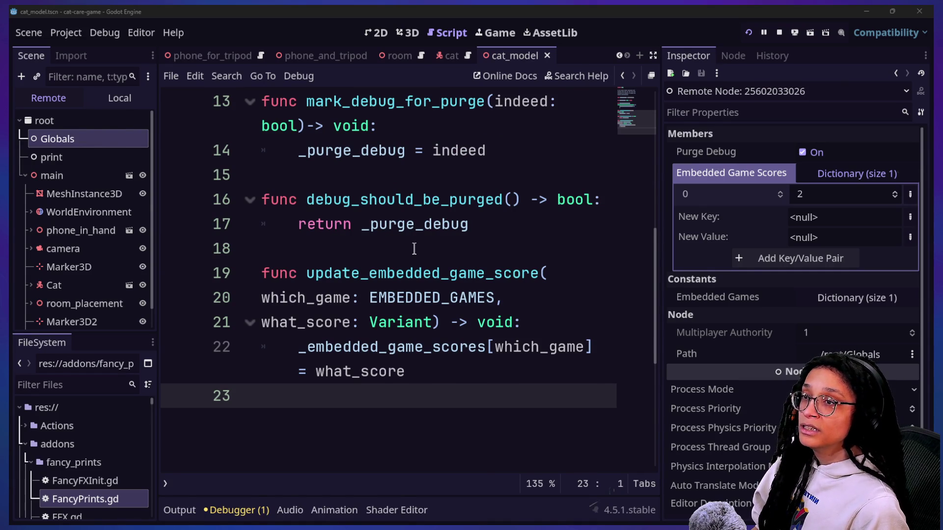
scroll(503, 240, up, 5)
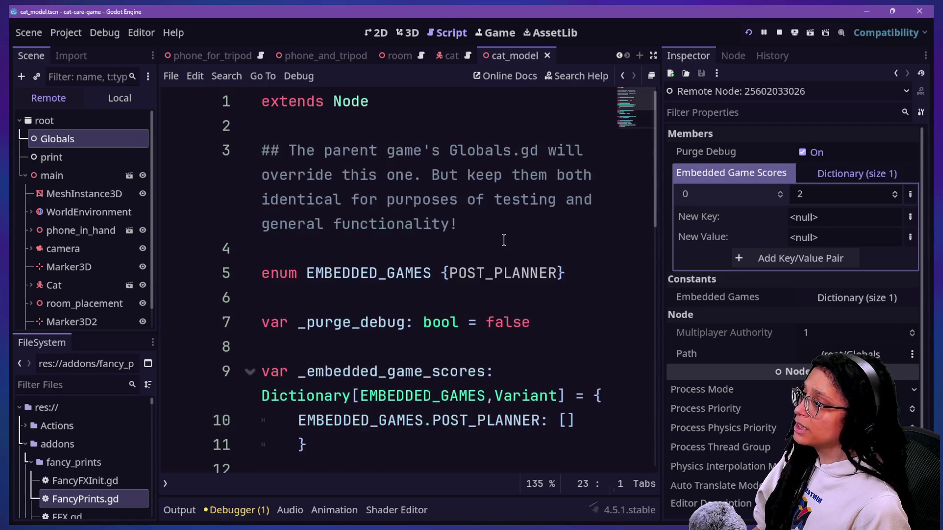
scroll(503, 241, down, 6)
scroll(503, 240, up, 6)
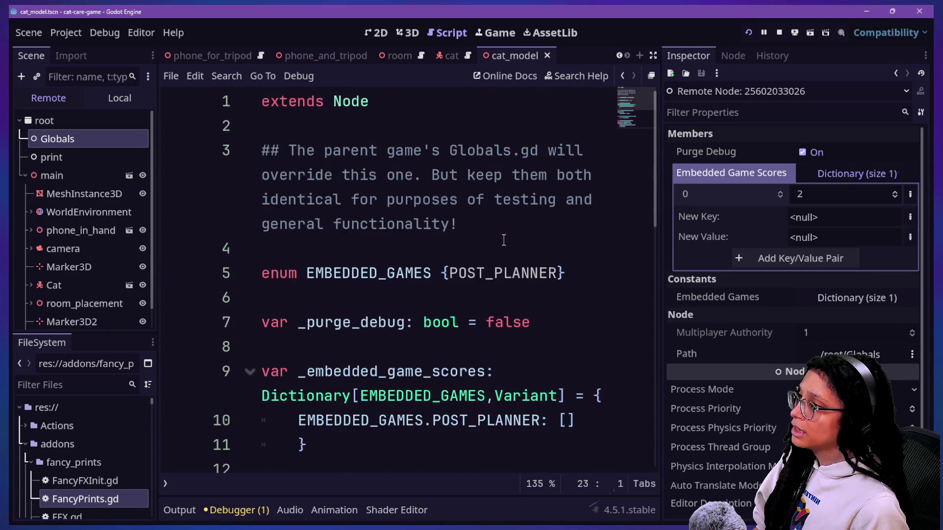
mouse_move(500, 240)
mouse_down()
mouse_move(432, 151)
mouse_move(459, 124)
mouse_up()
key(ctrl+c)
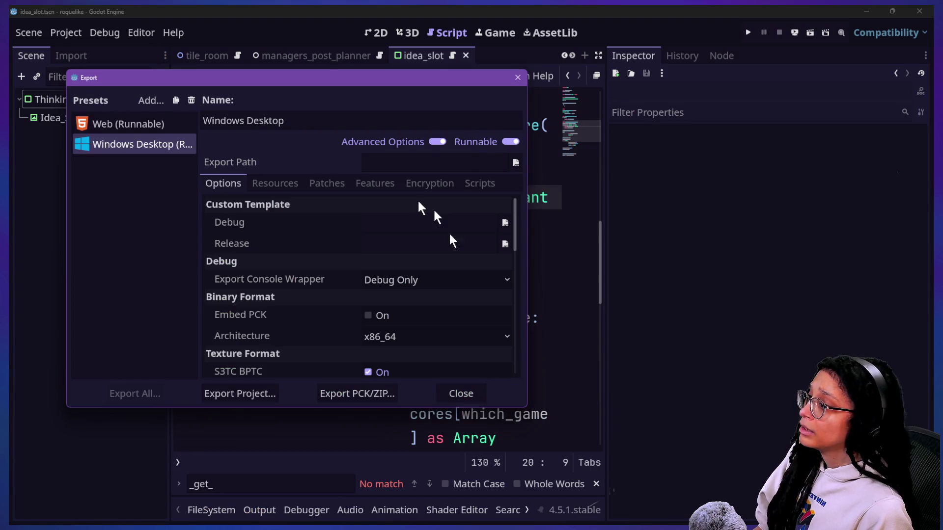
Step: Paste the copied header comment below line 1 of the roguelike's Globals script
click(481, 393)
scroll(370, 172, up, 5)
click(419, 101)
key(Return)
key(Return)
key(ctrl+v)
click(402, 122)
key(Left)
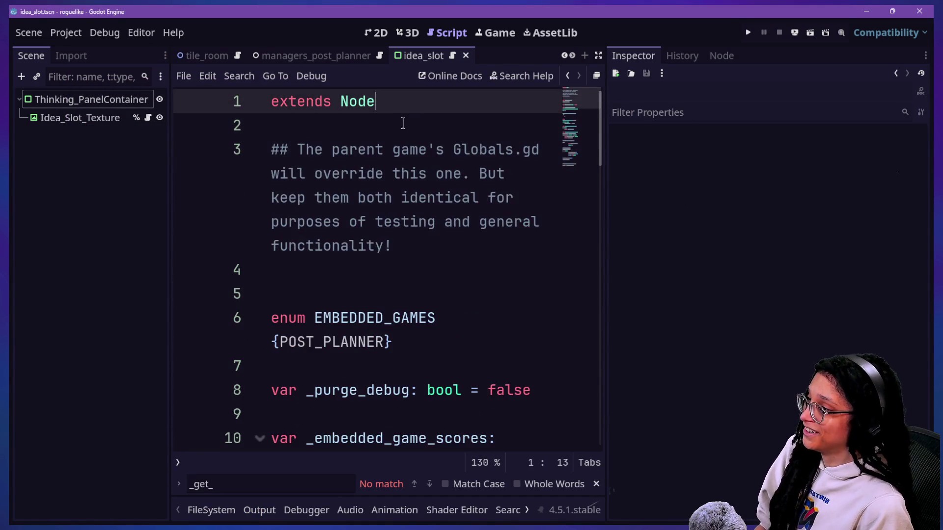
Step: Copy the whole roguelike Globals script over the cat-care-game's Globals, save it, and run the game
key(ctrl+a)
key(ctrl+c)
key(alt+Tab)
key(ctrl+a)
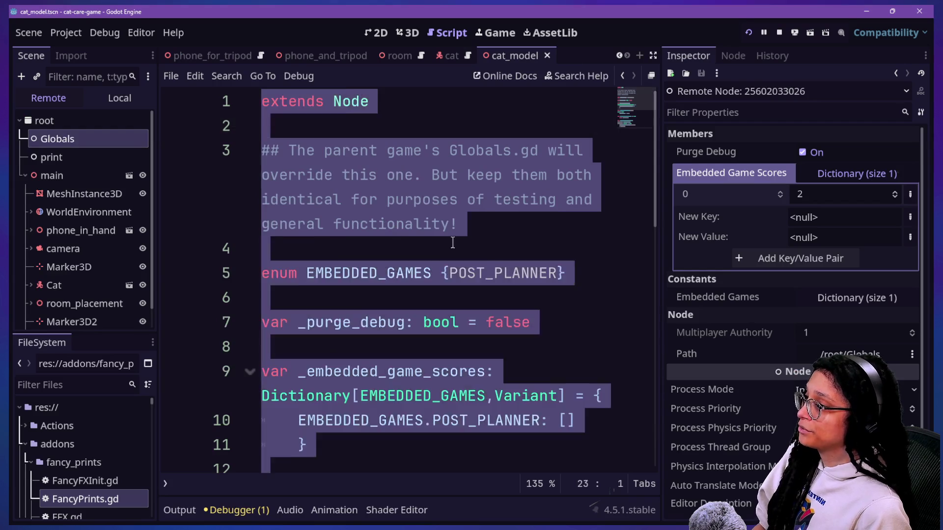
key(ctrl+v)
key(ctrl+s)
click(748, 32)
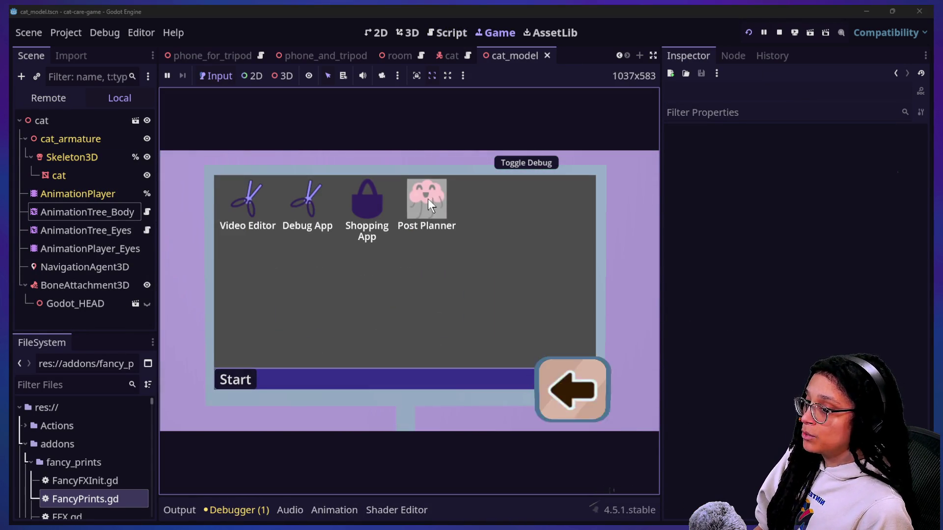
Step: Open Post Planner in the game and pick a platform to start a round
click(435, 223)
click(427, 274)
click(447, 284)
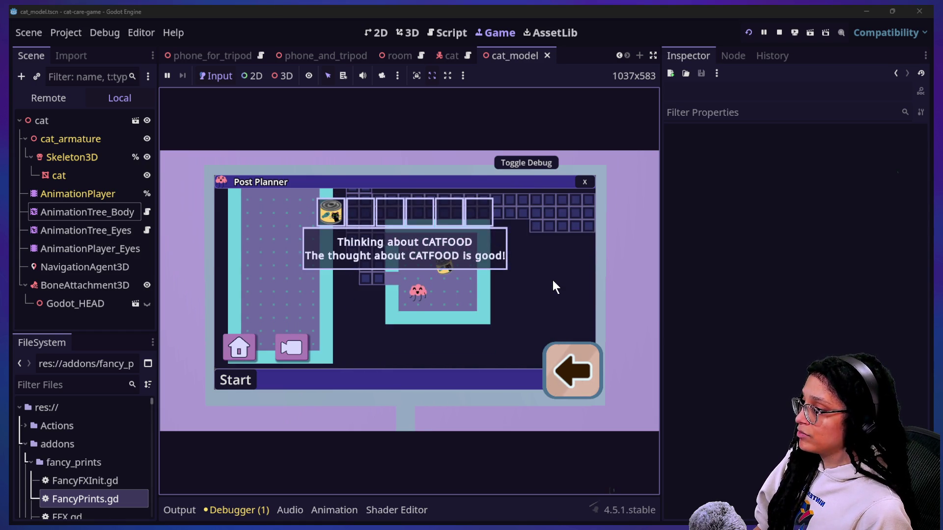
Step: Inspect live Globals, expand Embedded Game Scores to see the array 1, 1, 2, then close Post Planner
click(48, 97)
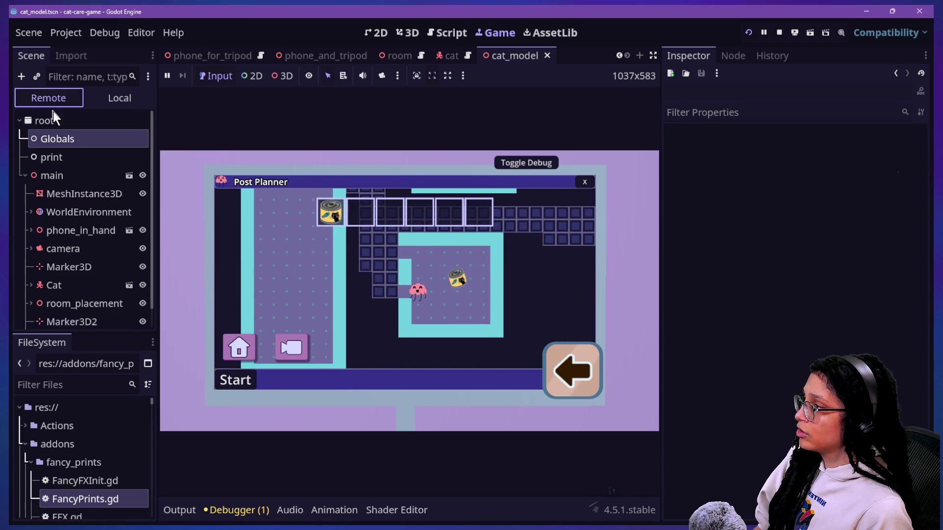
click(44, 121)
click(49, 139)
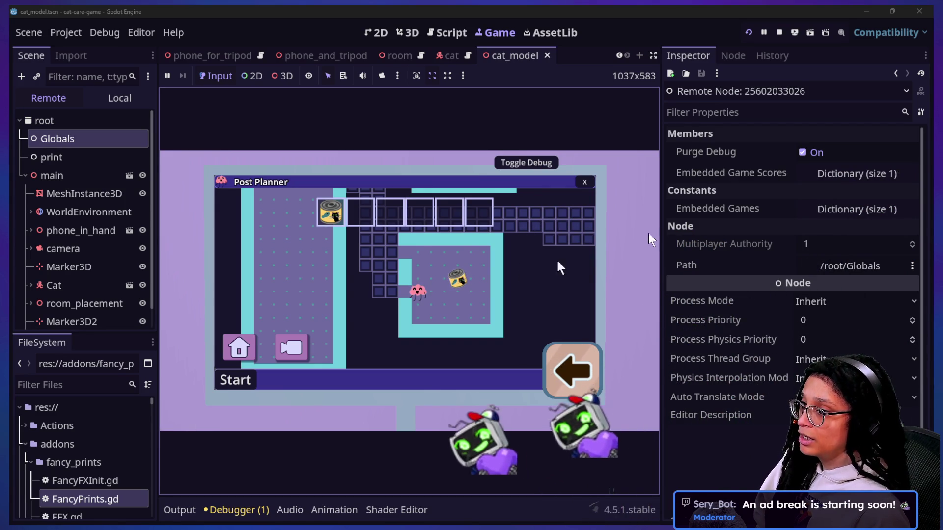
click(811, 171)
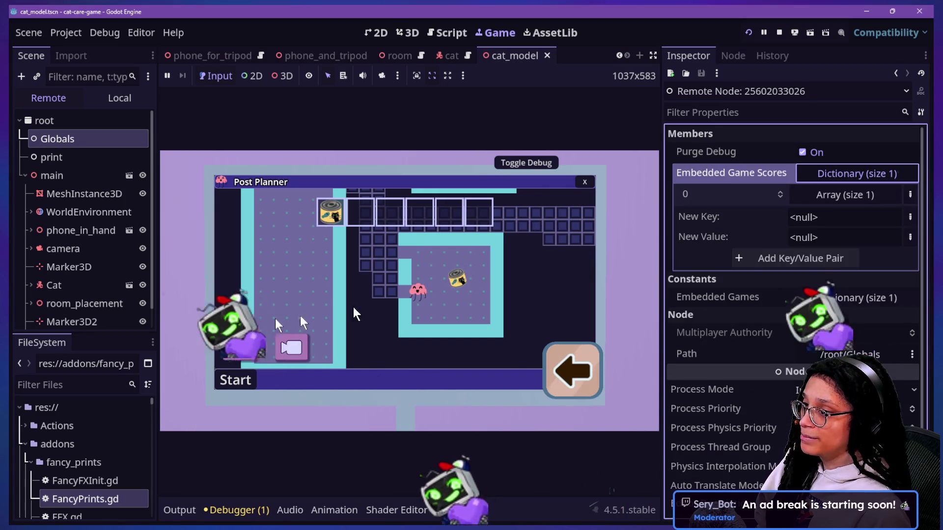
click(822, 194)
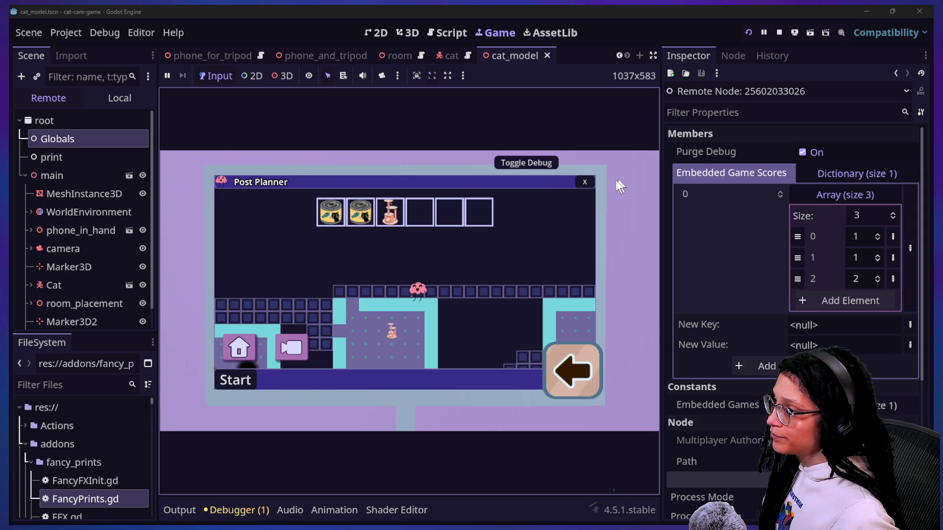
click(584, 182)
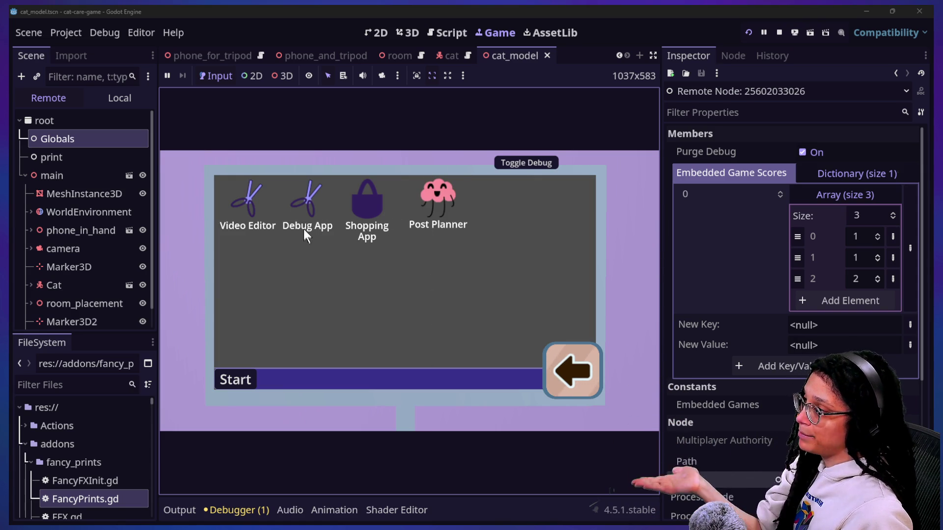
Step: Move the Debug App, Shopping App and Video Editor icons around the desktop, opening and closing Shopping App
mouse_move(310, 192)
mouse_down()
mouse_move(405, 289)
mouse_move(378, 285)
mouse_up()
mouse_move(382, 240)
mouse_down()
mouse_move(379, 261)
mouse_move(441, 275)
mouse_move(344, 268)
mouse_move(253, 216)
mouse_move(343, 280)
mouse_move(328, 271)
mouse_up()
click(328, 271)
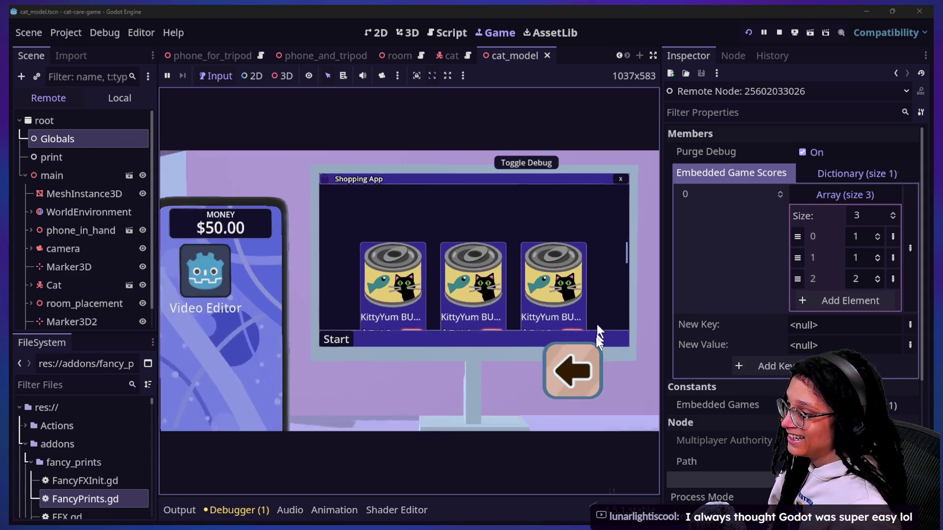
click(619, 178)
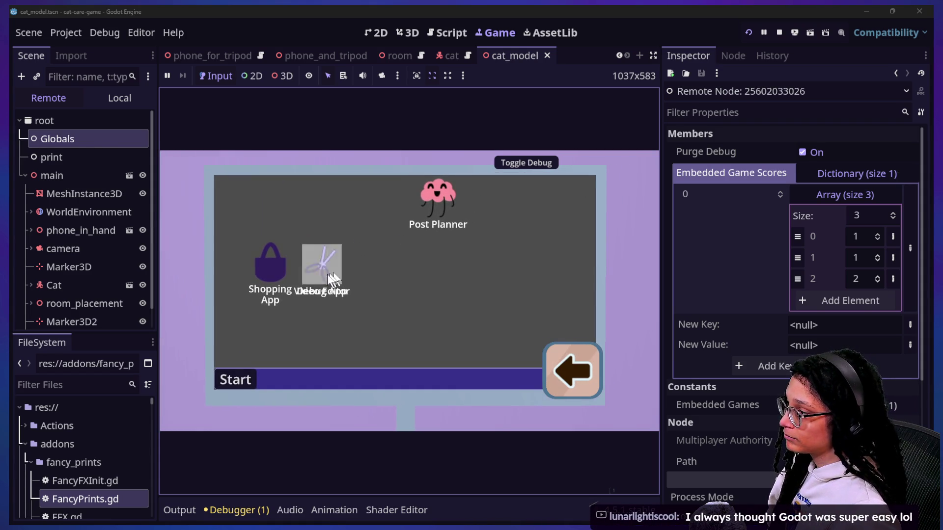
mouse_move(344, 225)
mouse_down()
mouse_move(356, 265)
mouse_move(427, 282)
mouse_up()
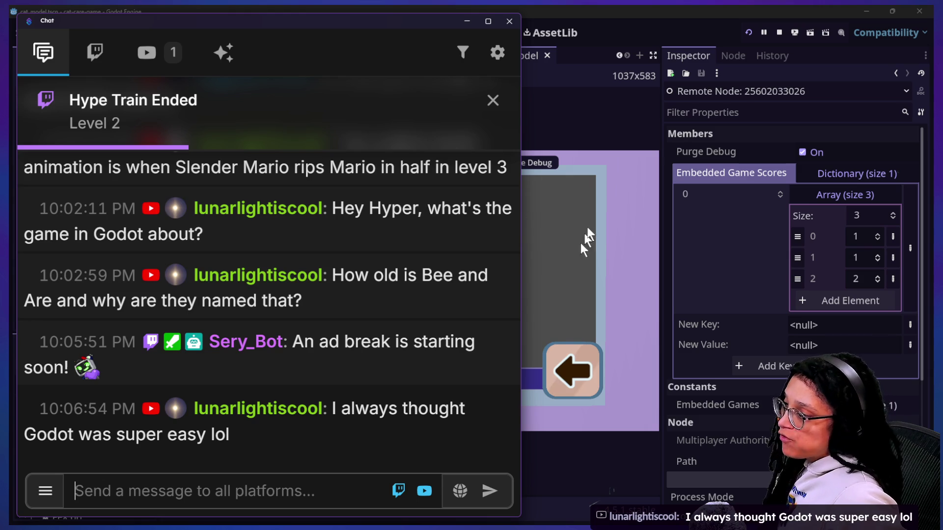
Step: Scroll back through the paused chat and highlight part of the message about logic nodes
scroll(274, 349, up, 3)
scroll(273, 349, up, 5)
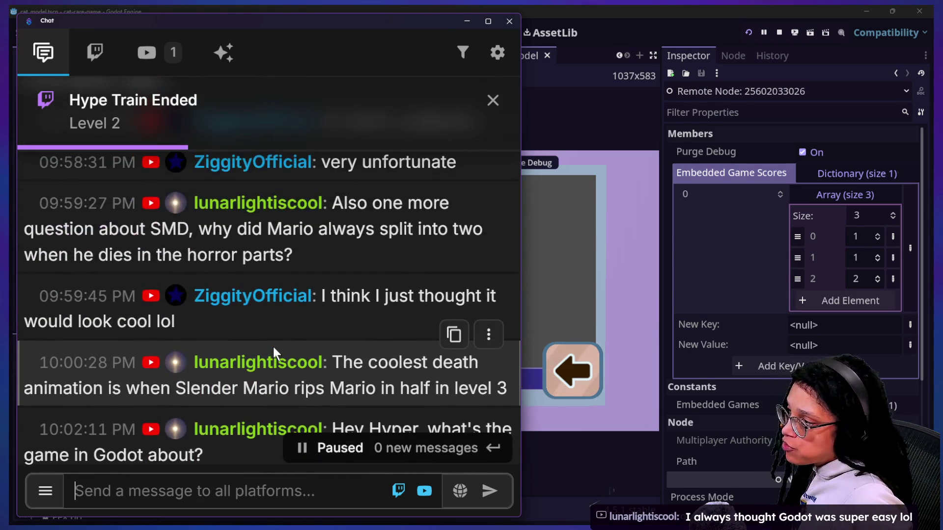
scroll(274, 349, up, 5)
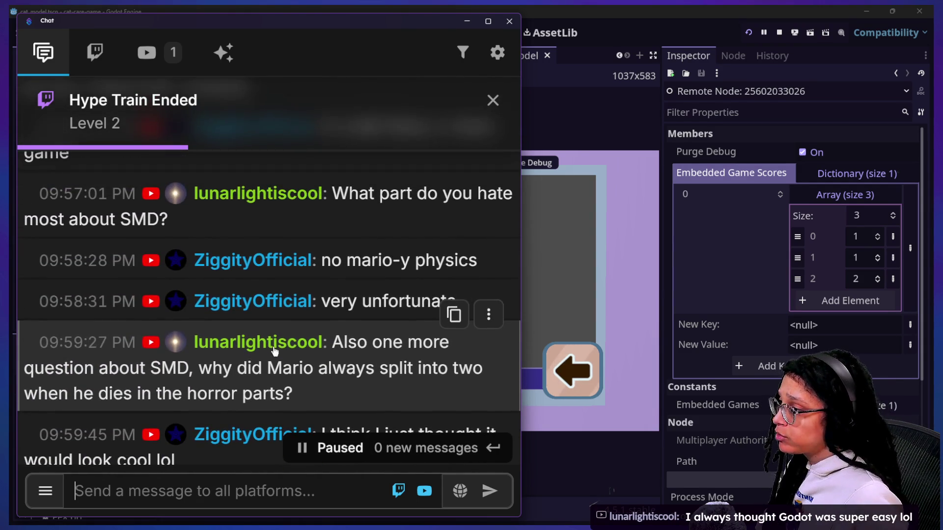
scroll(267, 302, up, 5)
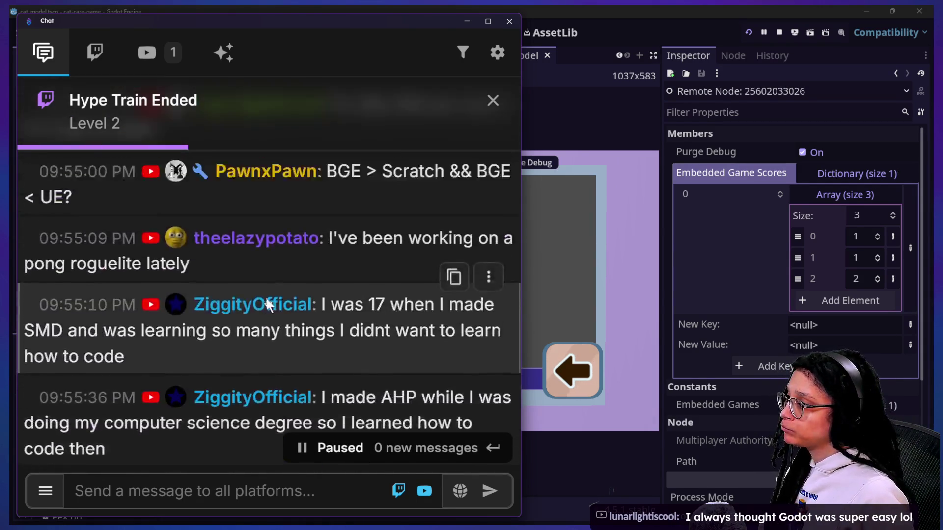
scroll(266, 299, up, 2)
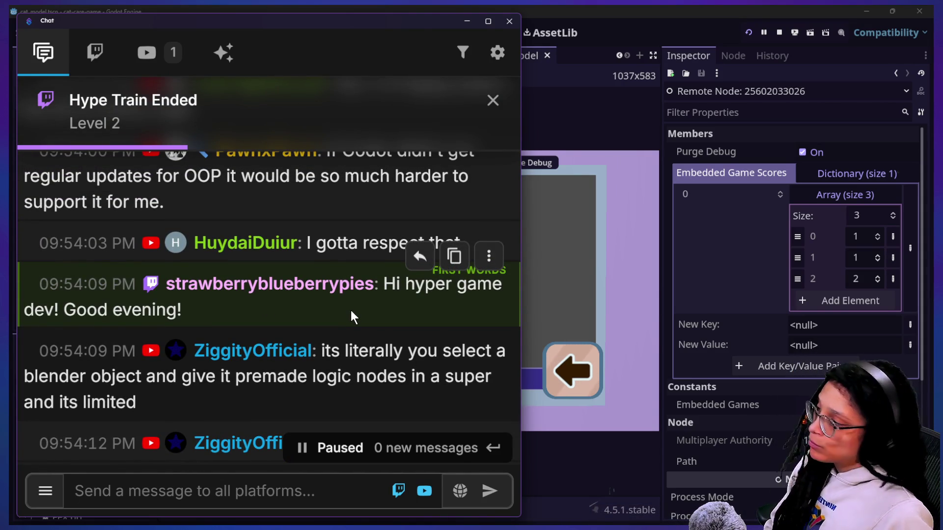
scroll(229, 289, up, 3)
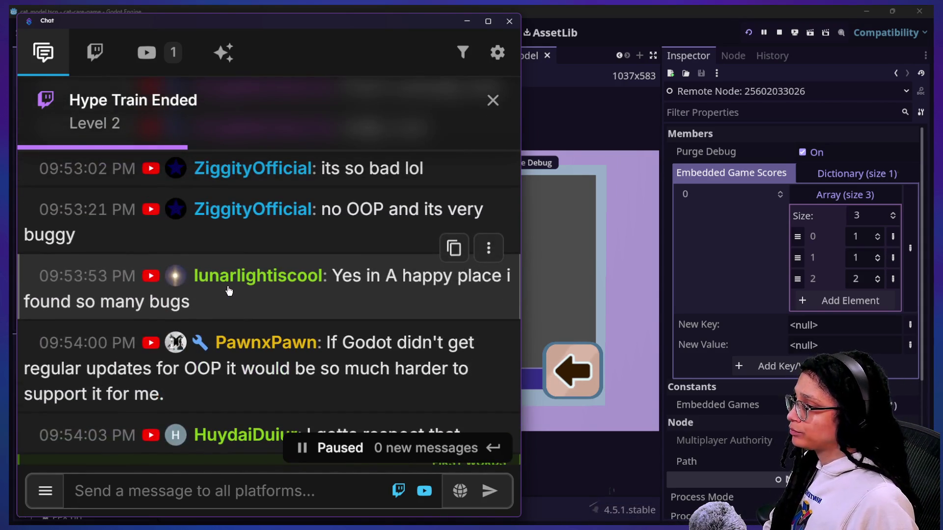
scroll(284, 326, up, 1)
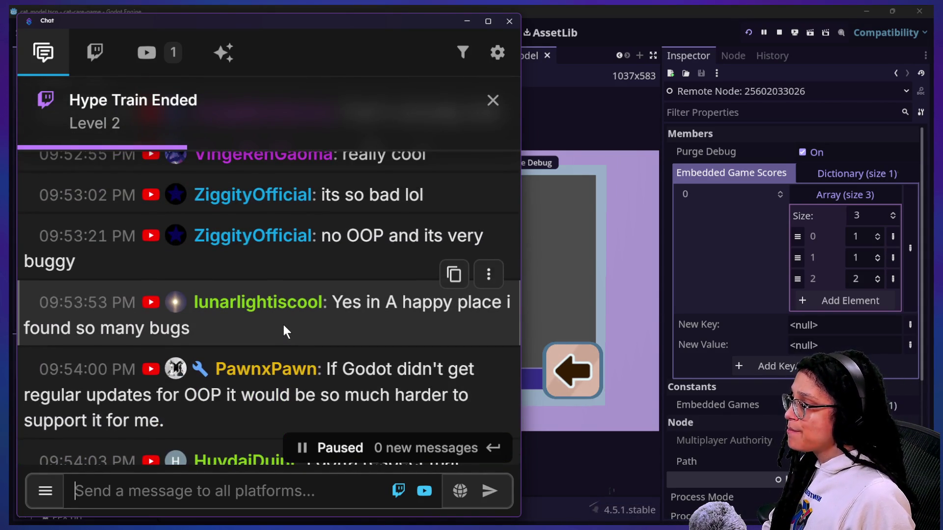
scroll(285, 330, up, 1)
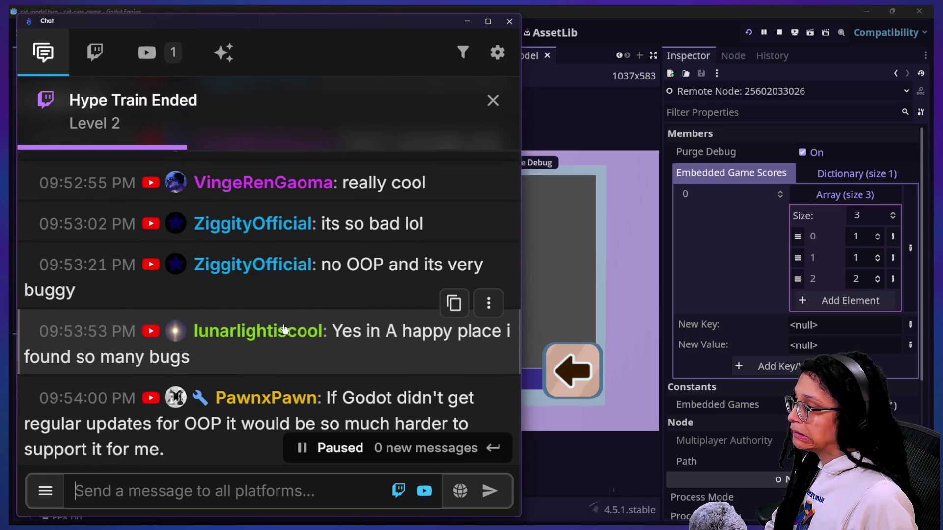
scroll(283, 325, down, 4)
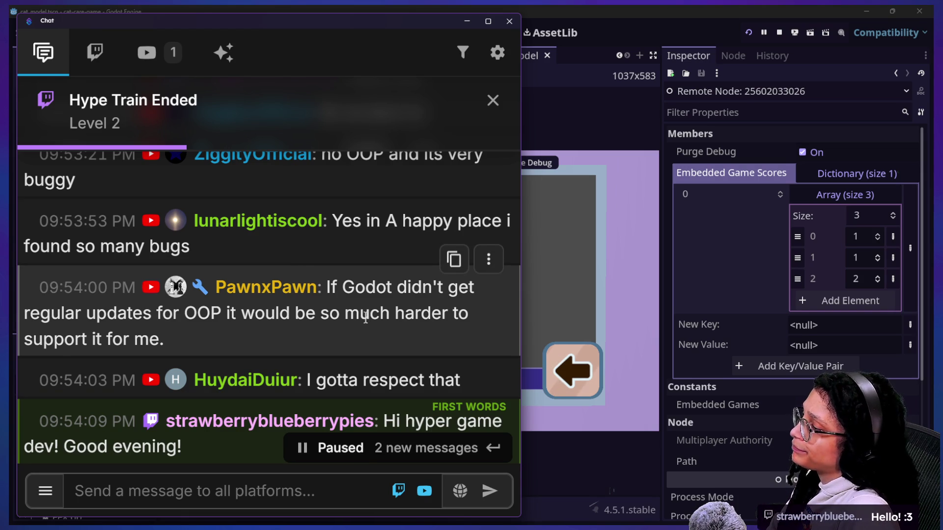
scroll(364, 316, down, 3)
scroll(365, 315, down, 1)
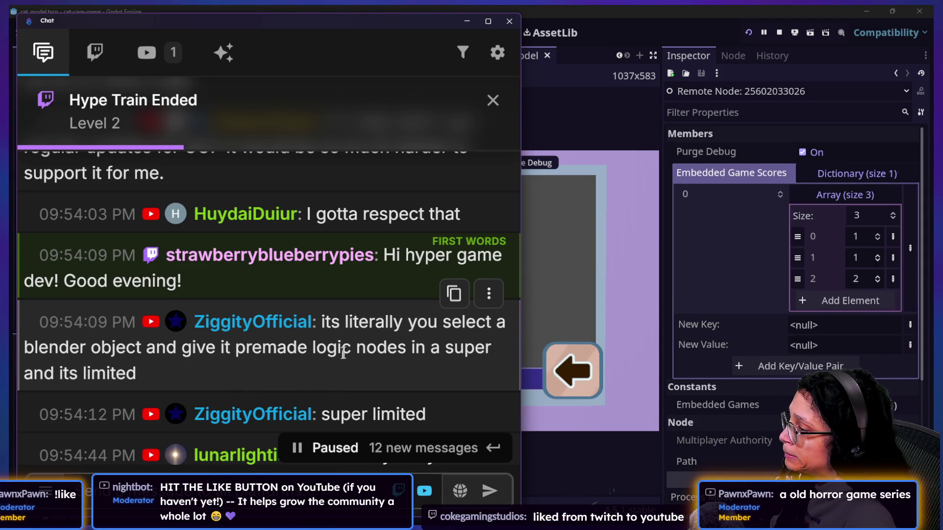
scroll(340, 352, down, 1)
drag(136, 321, 232, 340)
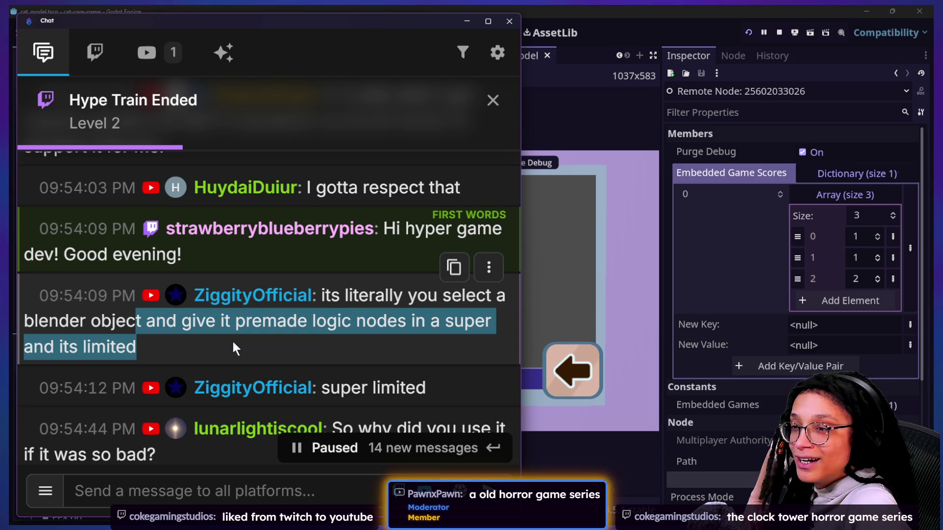
Step: Highlight the && message, the BGE comparison message and the pong roguelite message
scroll(234, 346, down, 1)
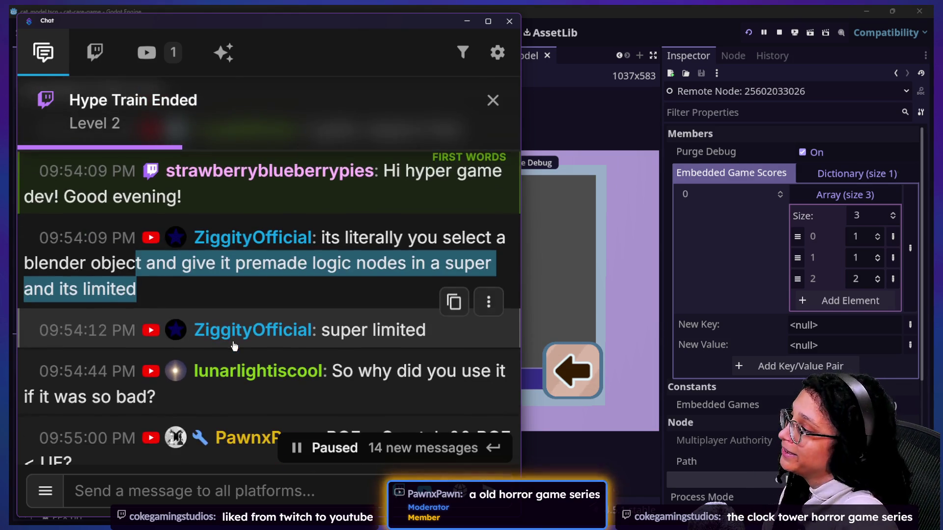
scroll(234, 346, down, 1)
scroll(232, 340, down, 1)
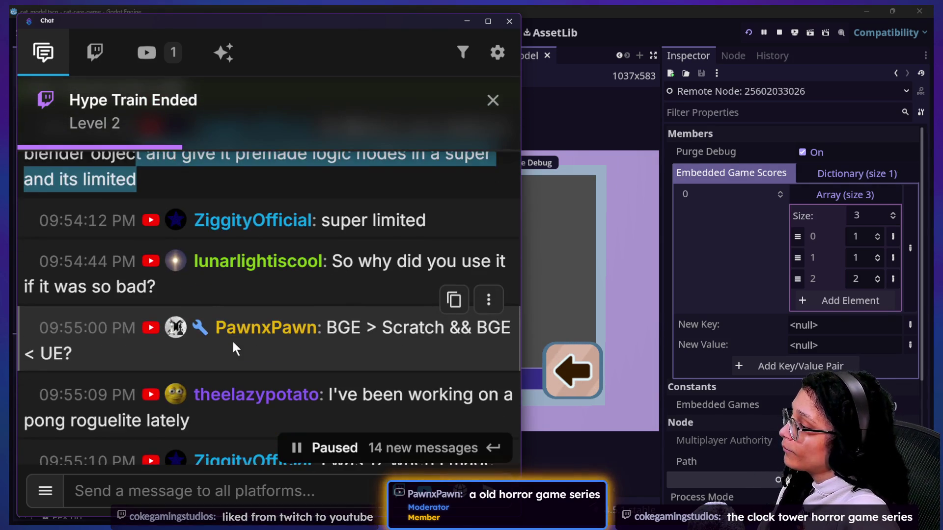
scroll(234, 341, down, 1)
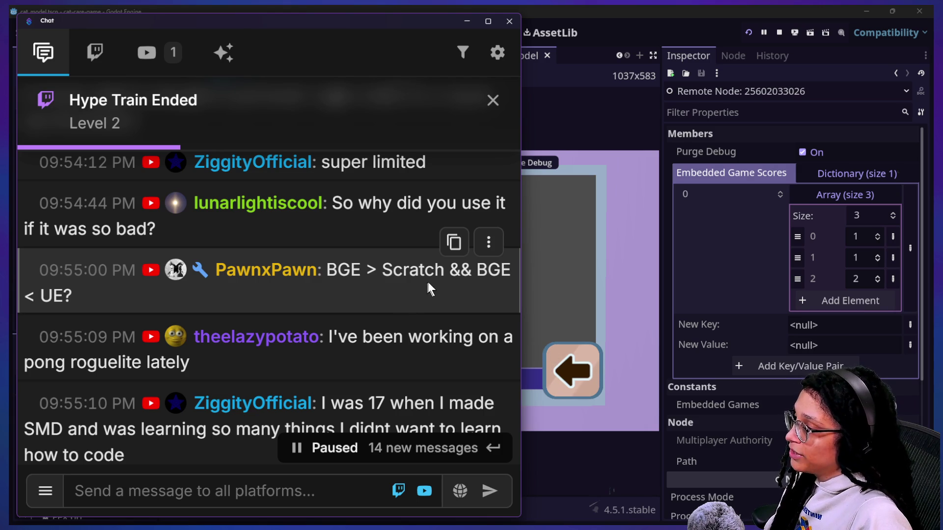
drag(449, 271, 472, 272)
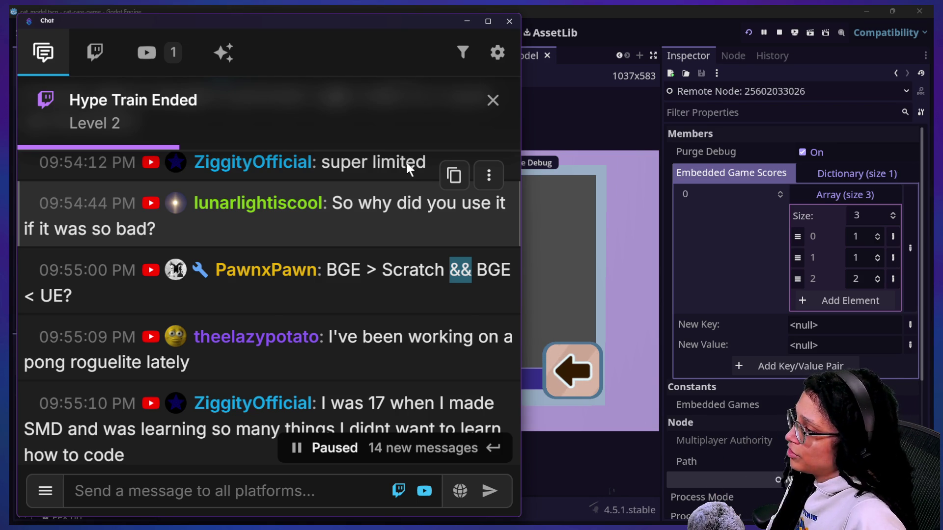
scroll(397, 315, down, 1)
triple_click(328, 240)
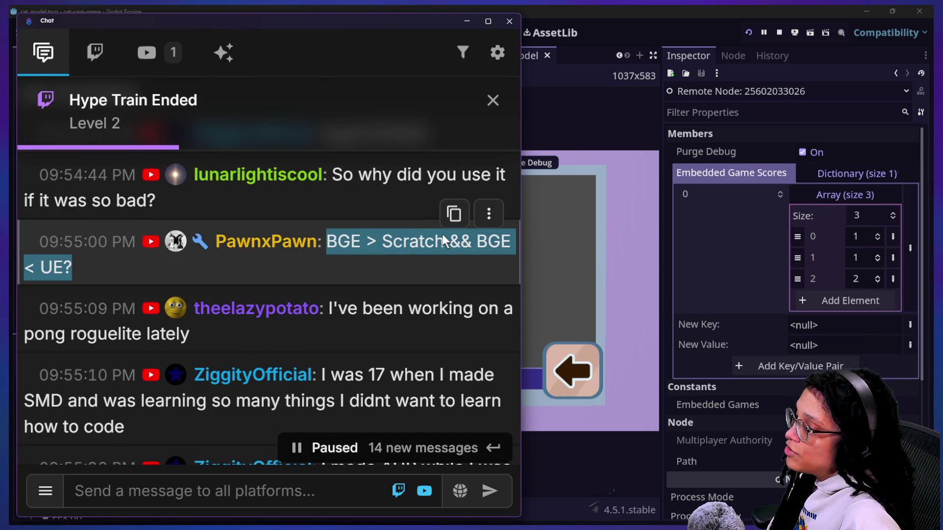
scroll(422, 284, down, 2)
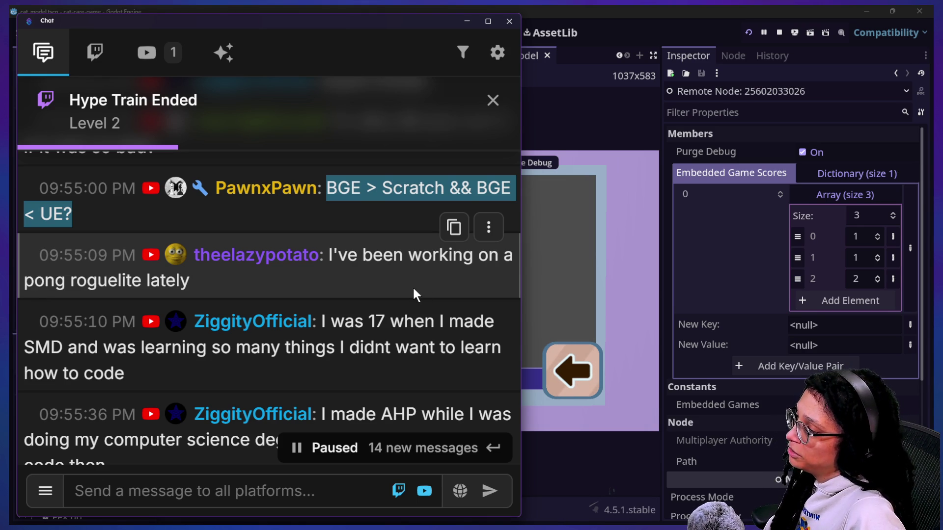
scroll(414, 289, down, 1)
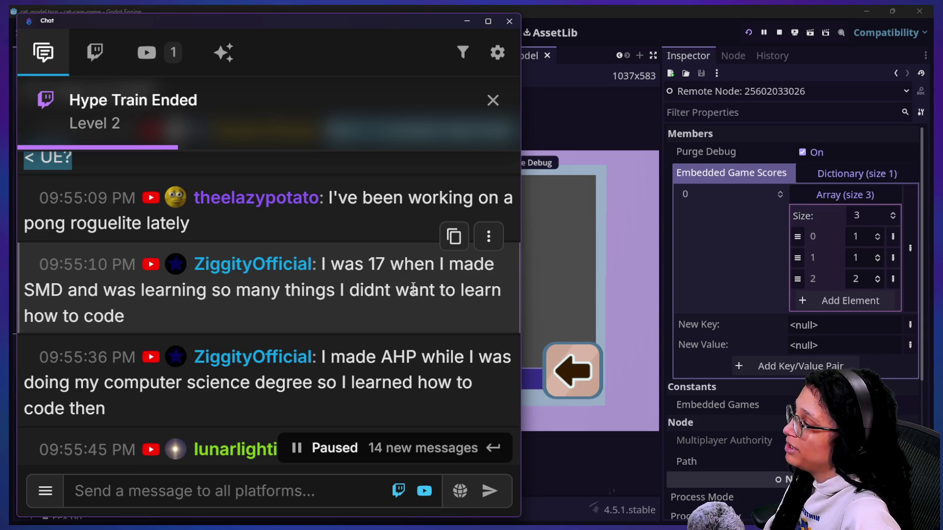
drag(325, 187, 343, 234)
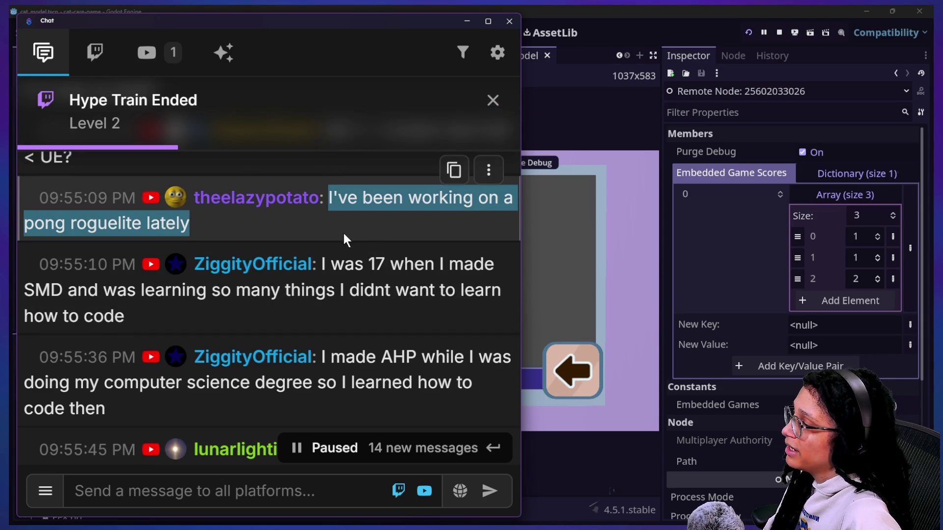
Step: Scroll to the newest chat messages through 10:10:33, then return to the Godot editor
mouse_move(433, 398)
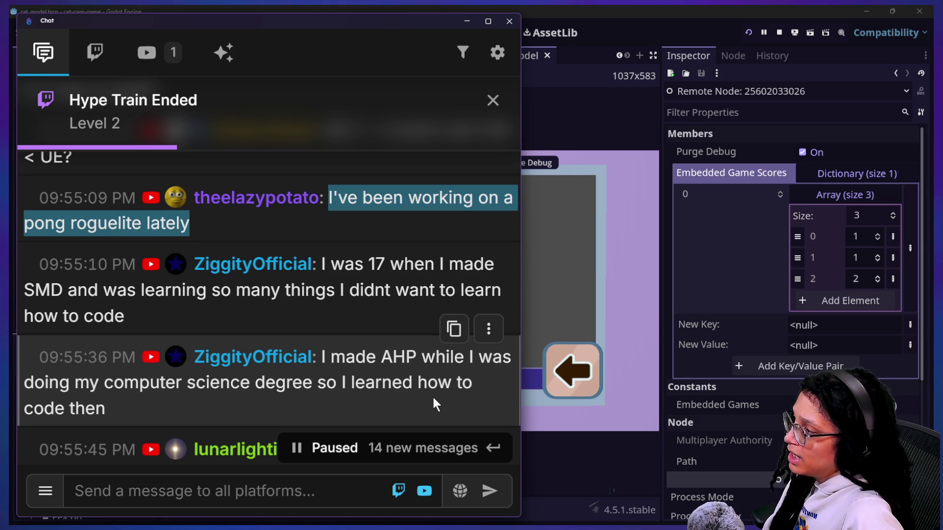
scroll(433, 399, down, 1)
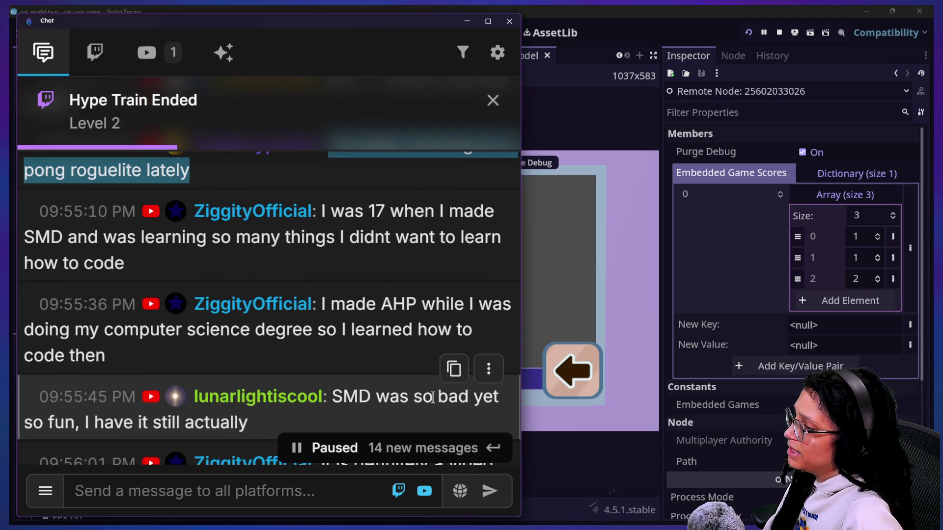
scroll(433, 398, down, 1)
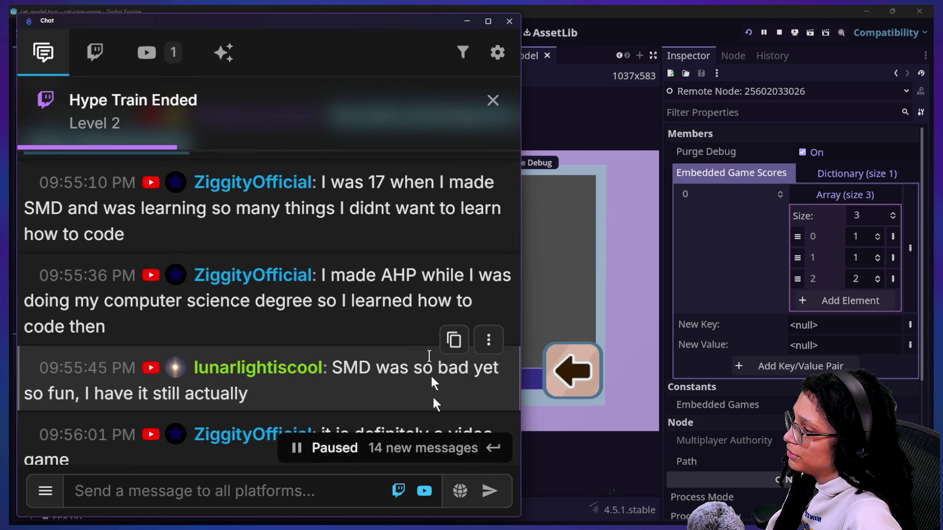
scroll(432, 396, down, 3)
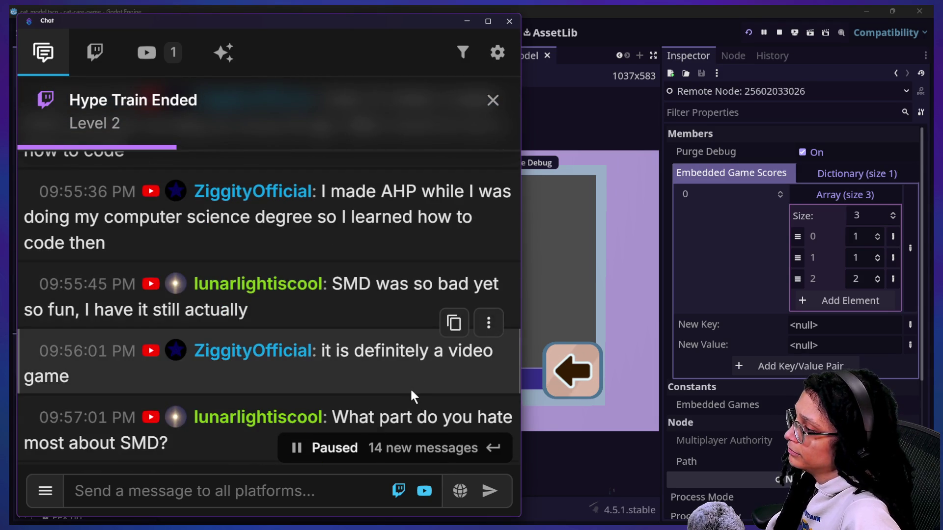
scroll(411, 388, down, 7)
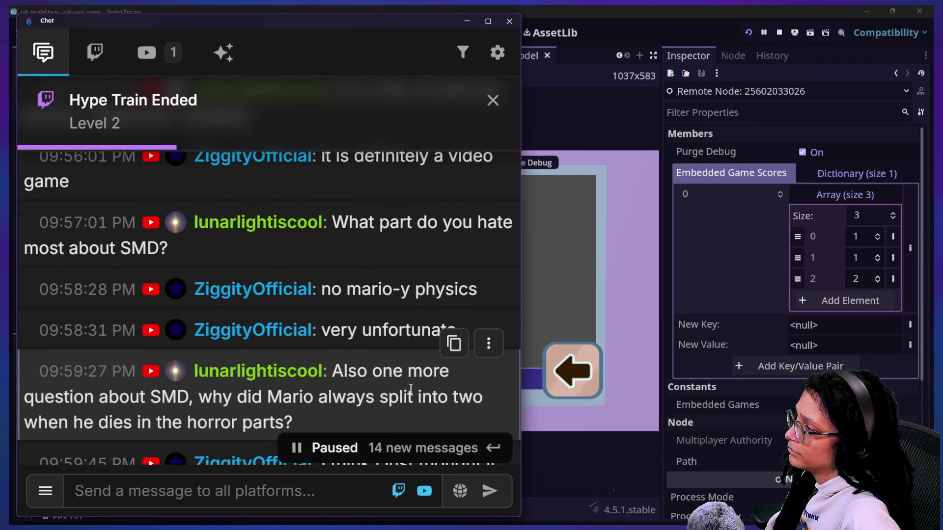
scroll(411, 387, down, 4)
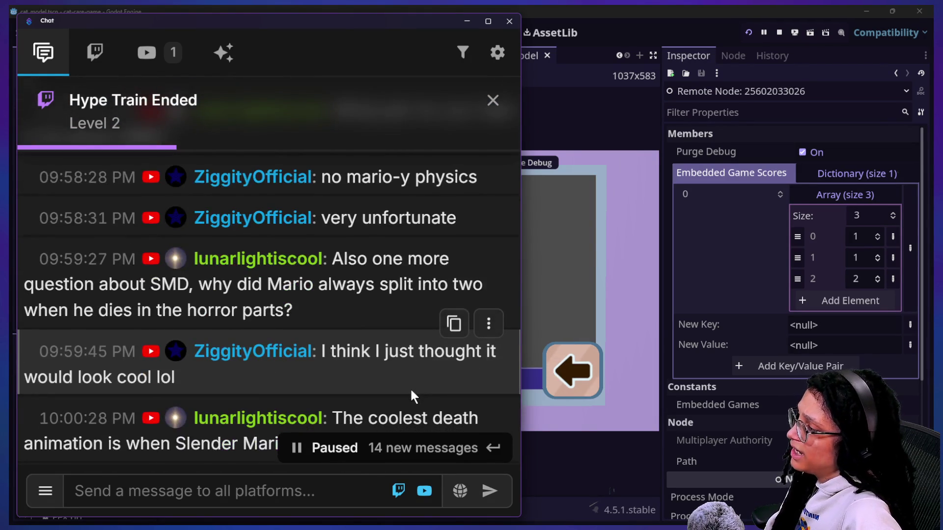
scroll(411, 387, down, 2)
scroll(411, 388, down, 10)
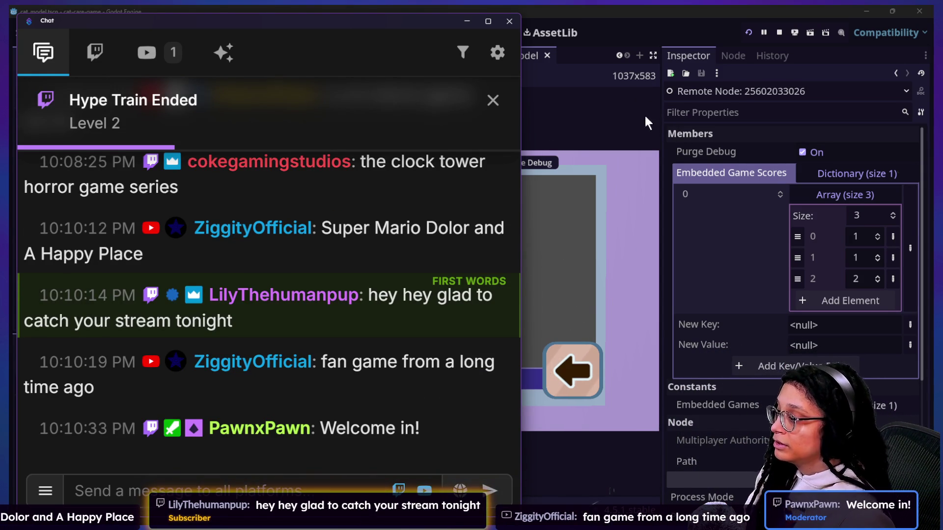
click(641, 96)
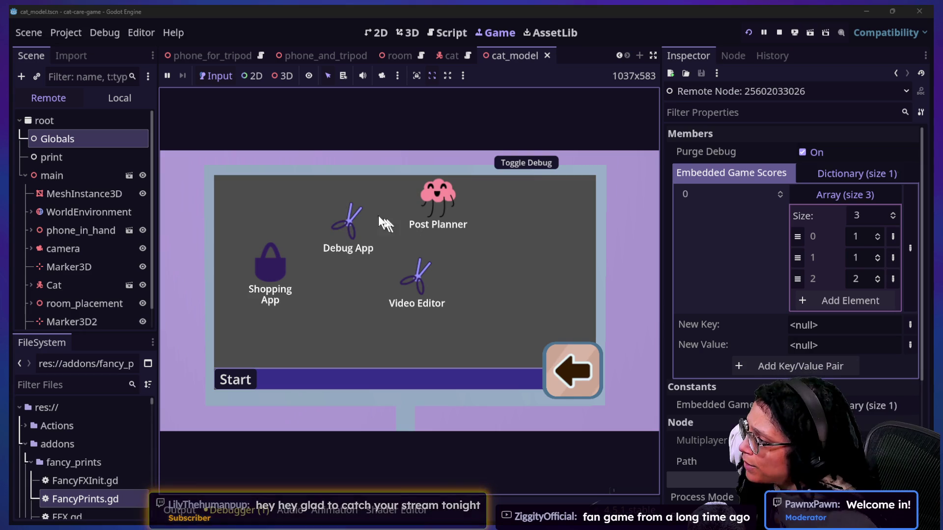
Step: Rearrange the Debug App, Video Editor and Post Planner icons on the phone home screen
mouse_move(355, 220)
mouse_down()
mouse_move(326, 195)
mouse_move(341, 205)
mouse_up()
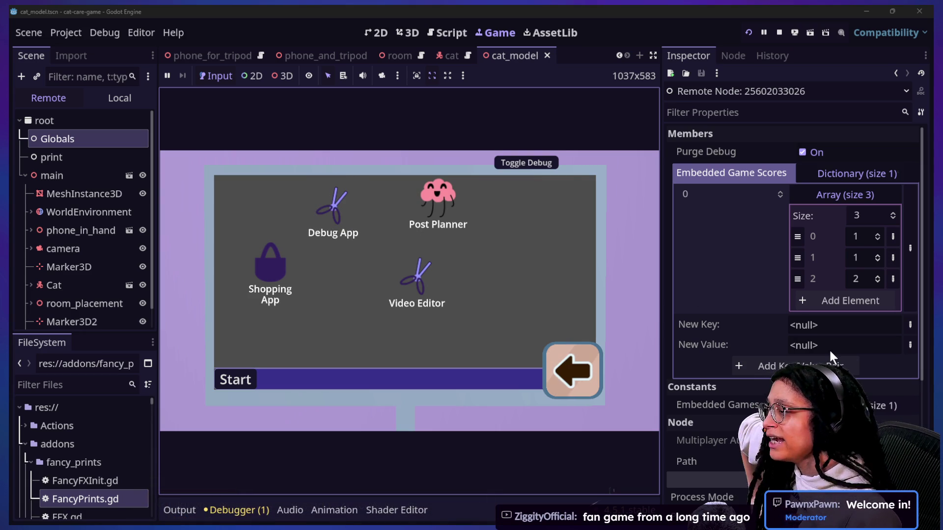
mouse_move(414, 263)
mouse_down()
mouse_move(403, 258)
mouse_move(376, 293)
mouse_up()
mouse_move(432, 199)
mouse_down()
mouse_move(476, 235)
mouse_move(451, 215)
mouse_move(454, 236)
mouse_move(438, 206)
mouse_up()
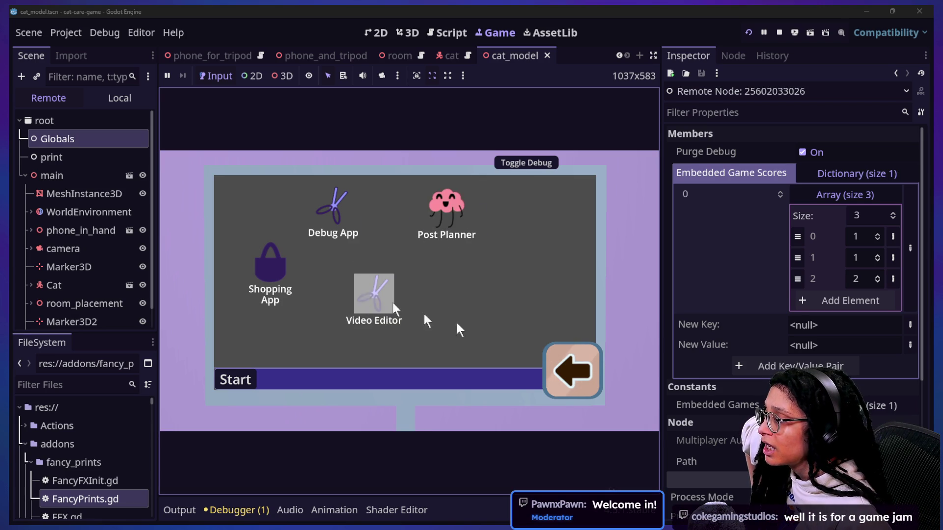
mouse_move(373, 294)
mouse_down()
mouse_move(379, 276)
mouse_move(414, 304)
mouse_move(393, 302)
mouse_up()
drag(329, 206, 328, 222)
drag(282, 255, 268, 268)
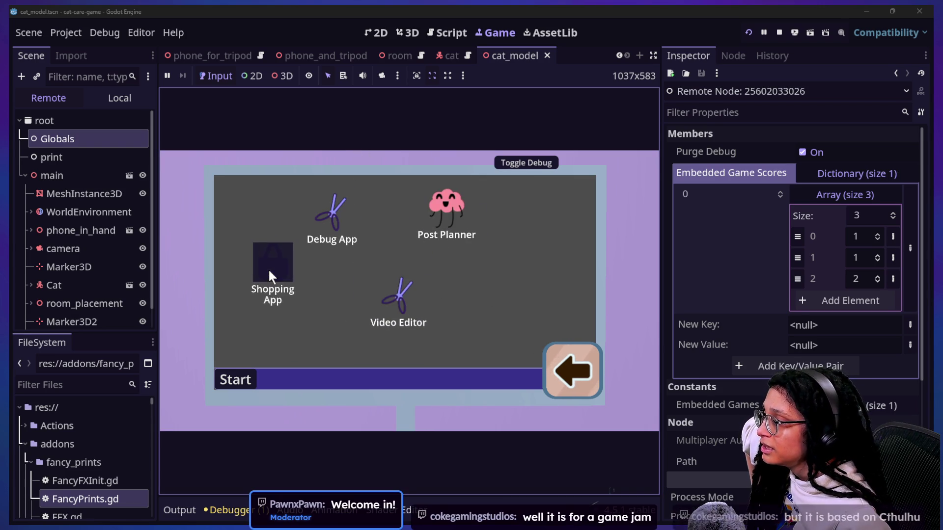
drag(341, 208, 350, 207)
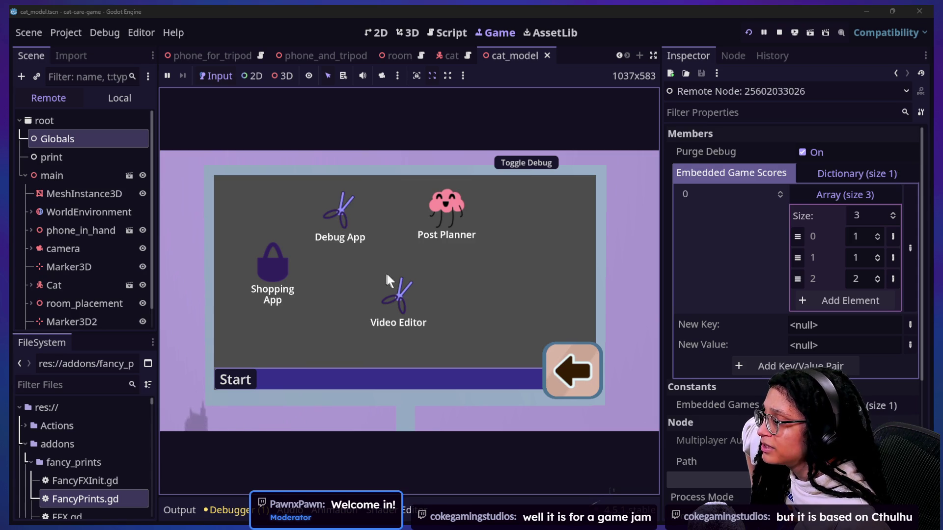
Step: Open and close Video Editor, then reposition the Post Planner and Shopping App icons
double_click(399, 296)
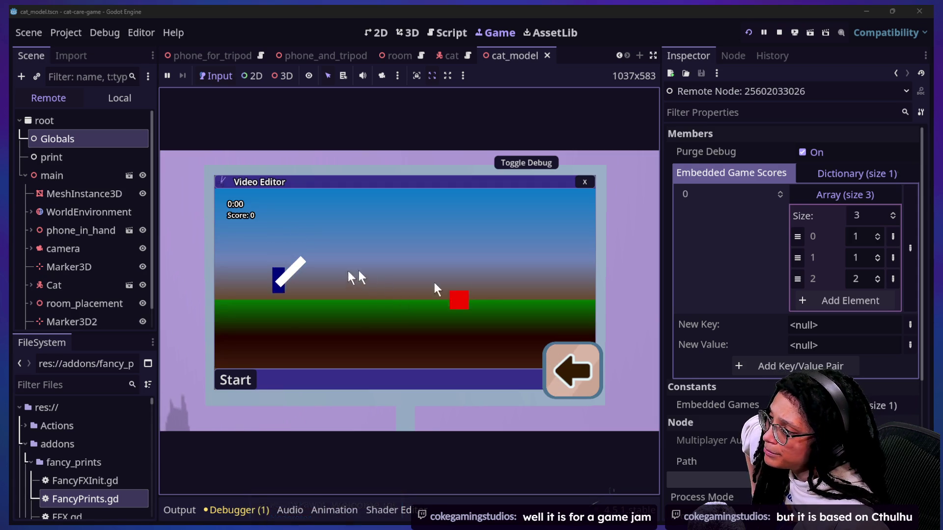
click(578, 186)
click(466, 247)
drag(486, 244, 472, 226)
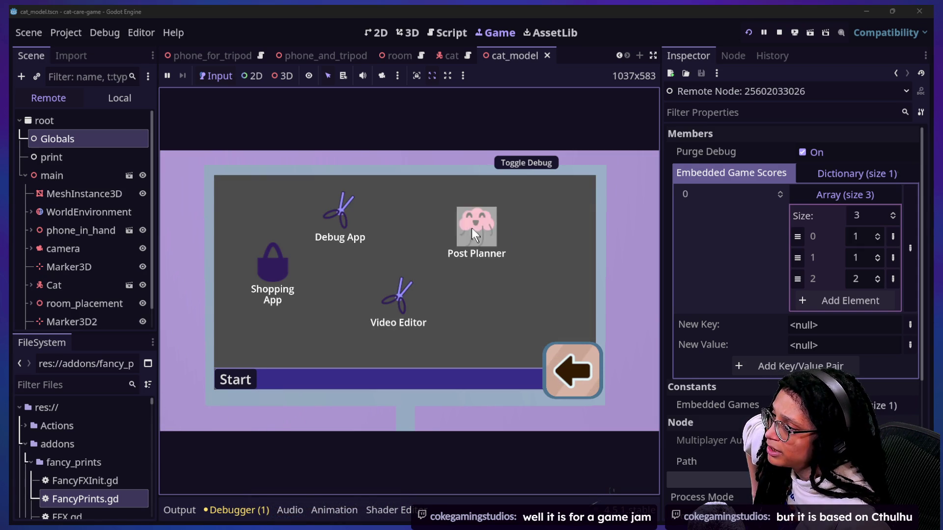
drag(271, 266, 258, 270)
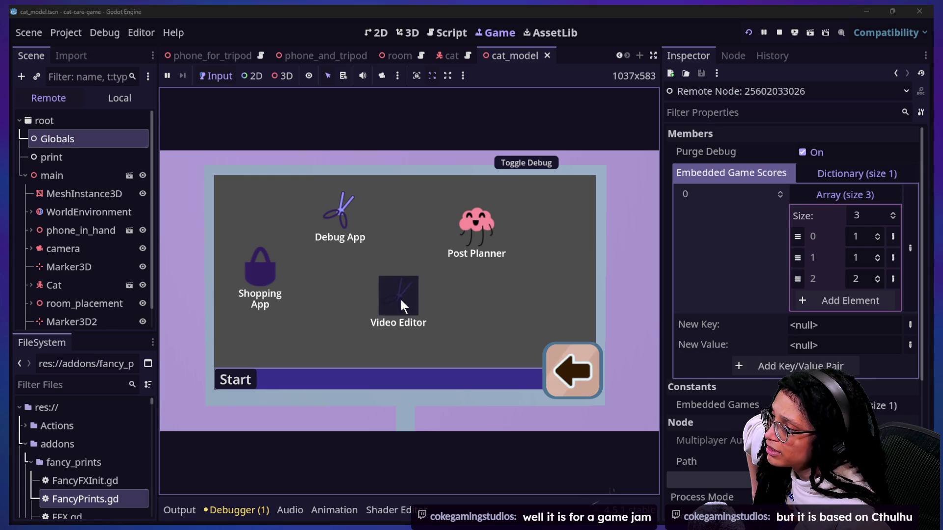
Step: Open and close Debug App, Video Editor and Shopping App in turn
click(344, 217)
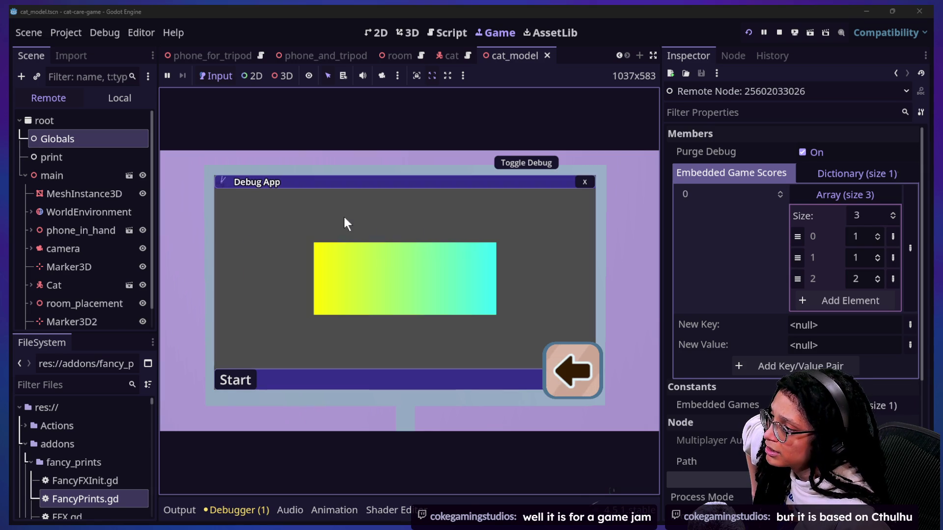
click(585, 182)
click(391, 300)
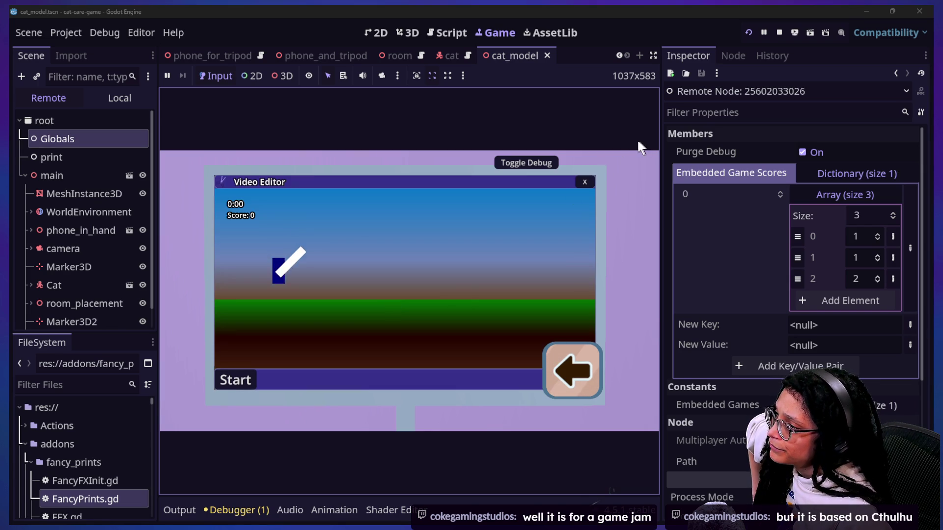
click(584, 182)
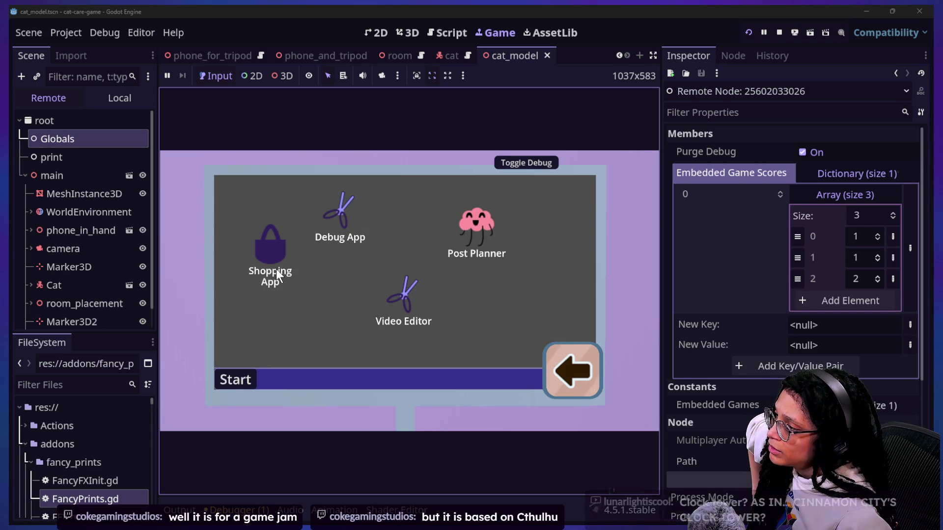
click(255, 254)
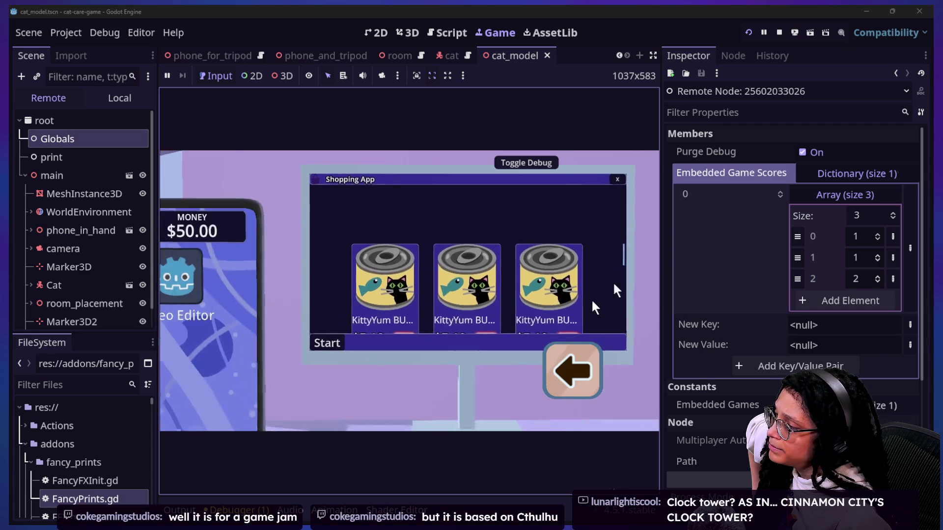
click(622, 179)
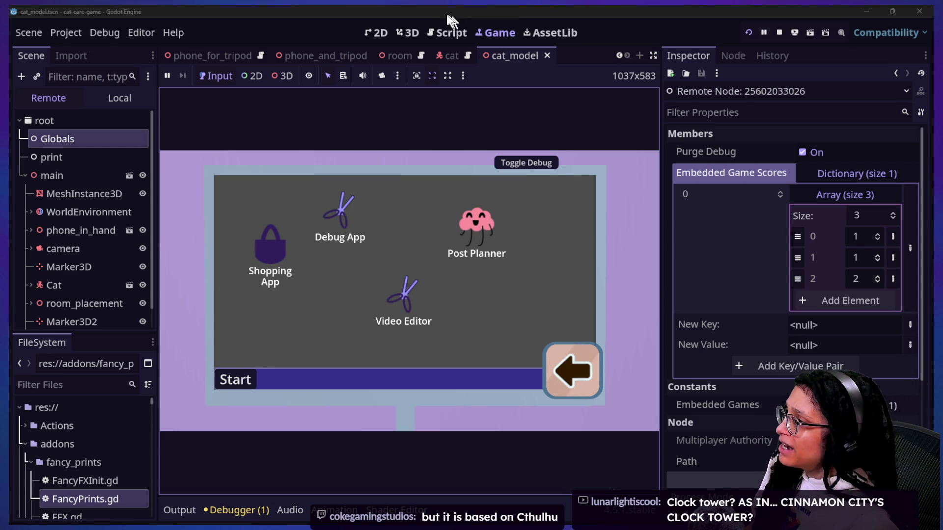
click(442, 31)
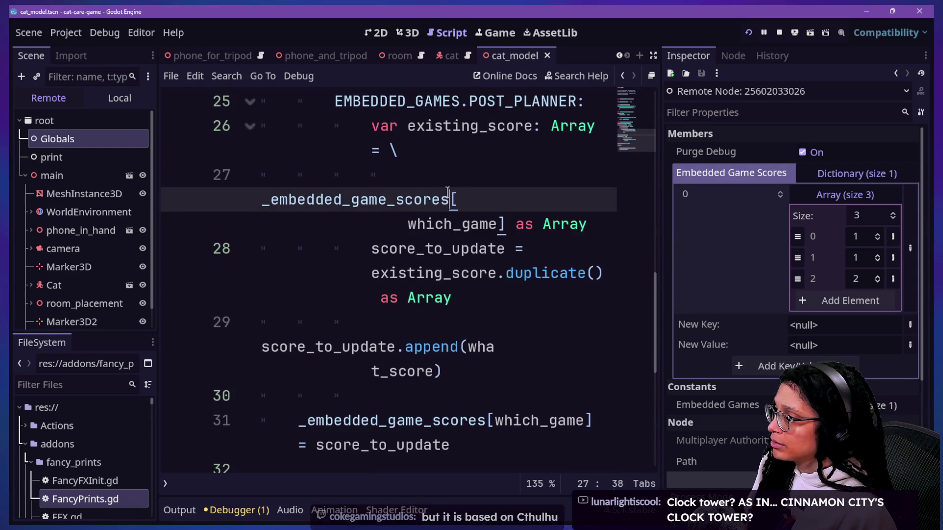
key(shift+alt+o)
text(shoop)
key(BackSpace)
key(BackSpace)
text(pp)
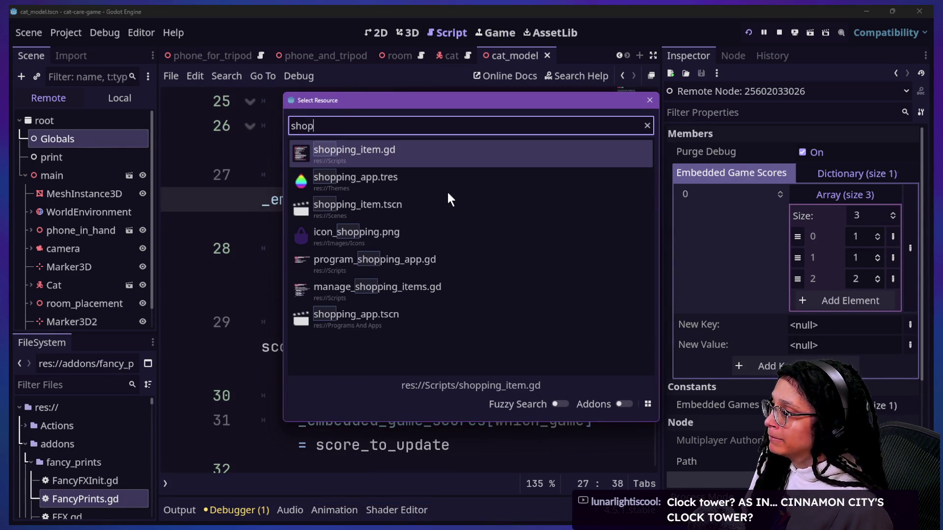
key(Down)
key(Down)
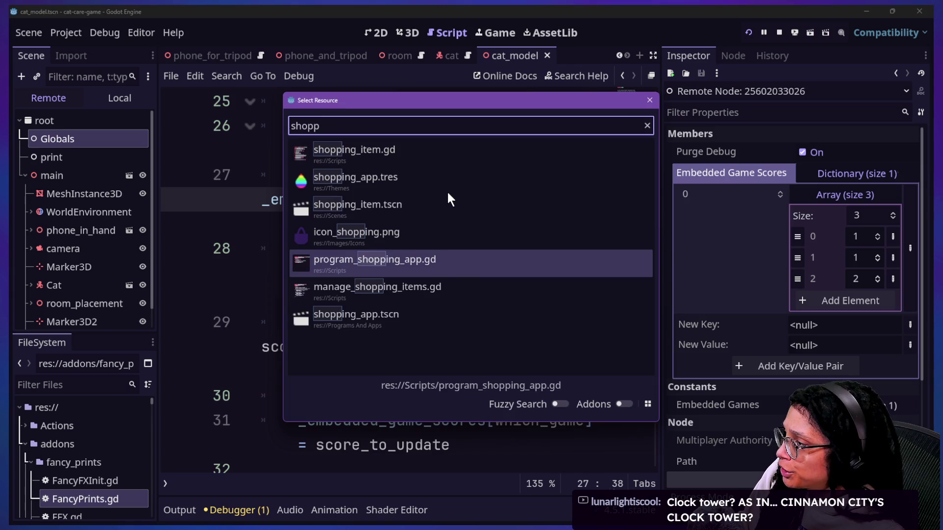
key(Return)
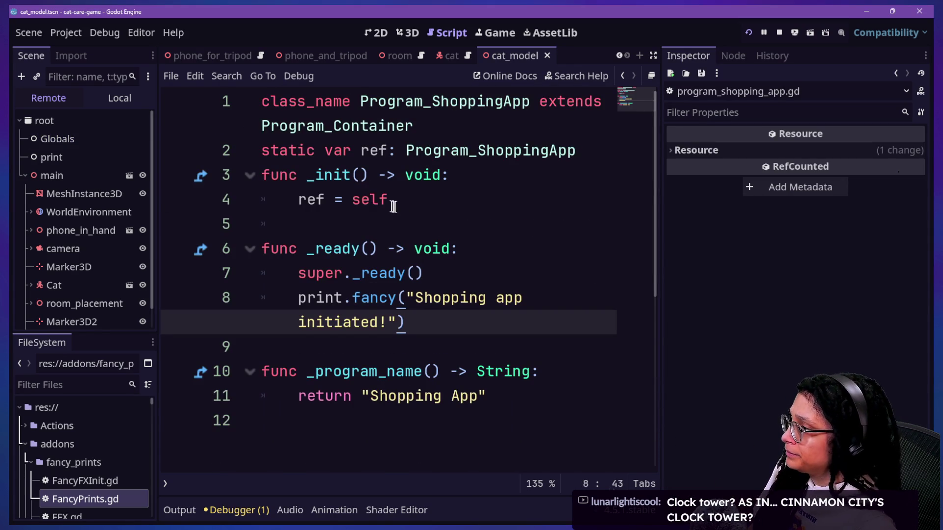
key(ctrl+shift+f)
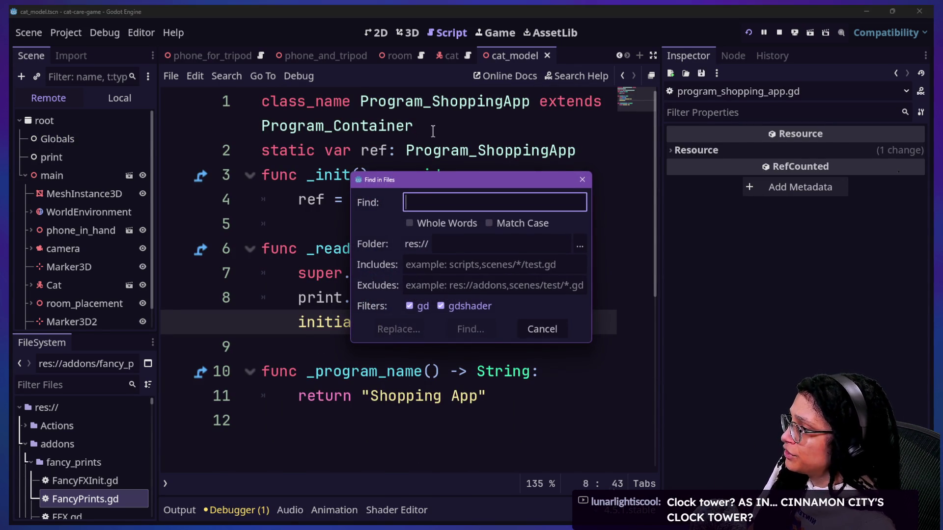
text(shapp)
key(Return)
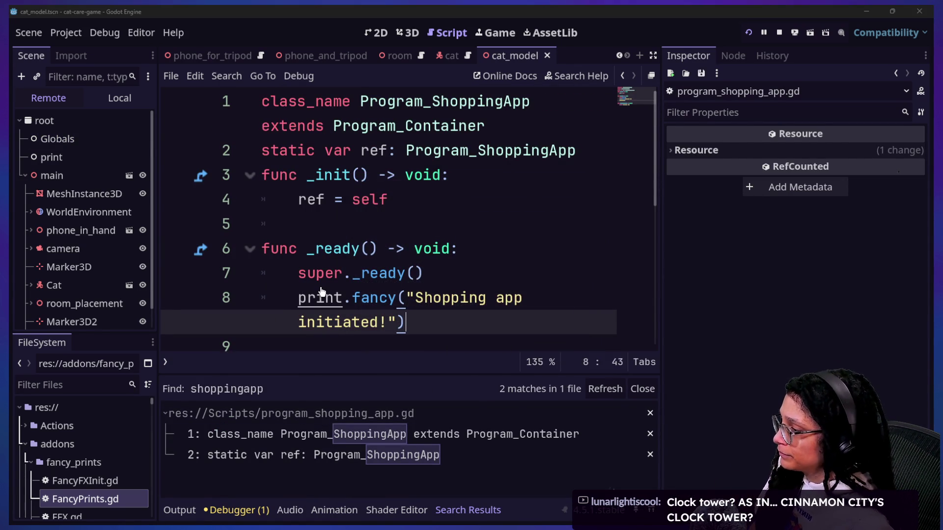
key(ctrl+shift+f)
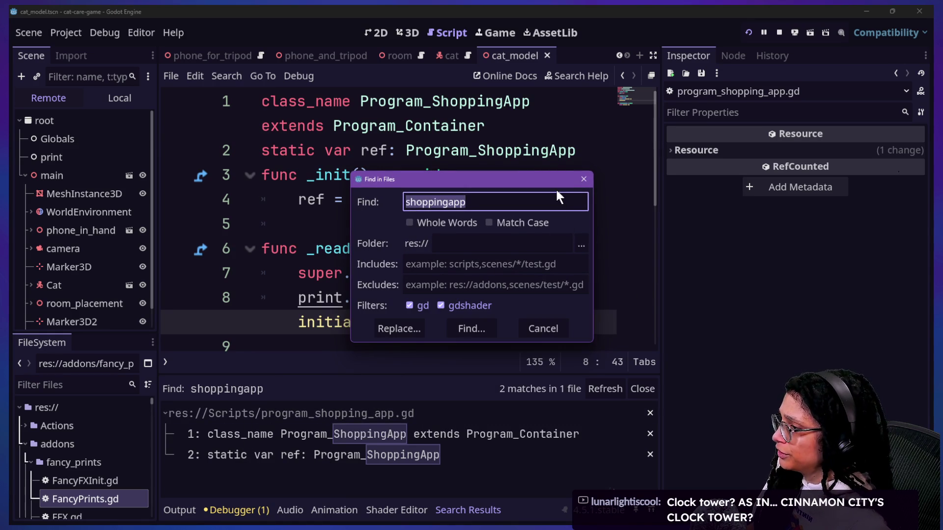
key(BackSpace)
text(s)
key(BackSpace)
text(s)
key(Escape)
key(BackSpace)
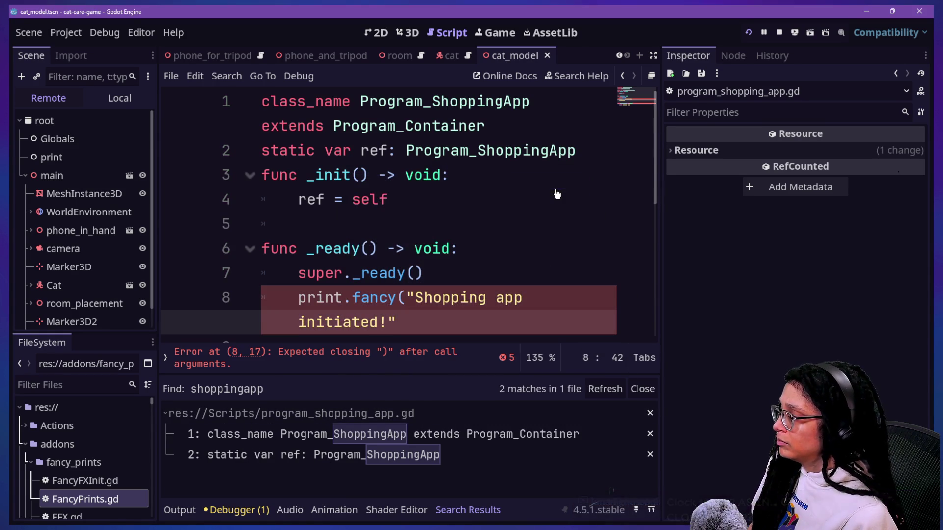
key(ctrl+shift+f)
text(mana)
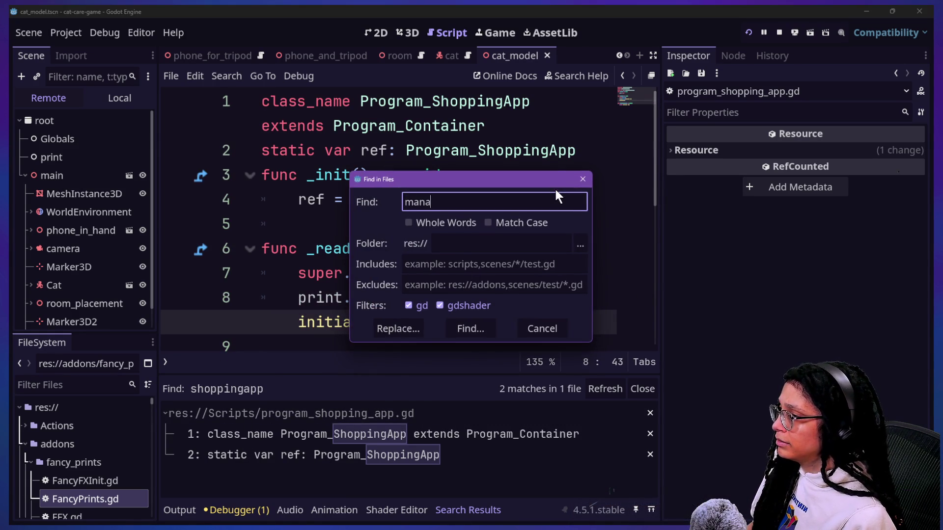
key(Escape)
scroll(400, 58, up, 4)
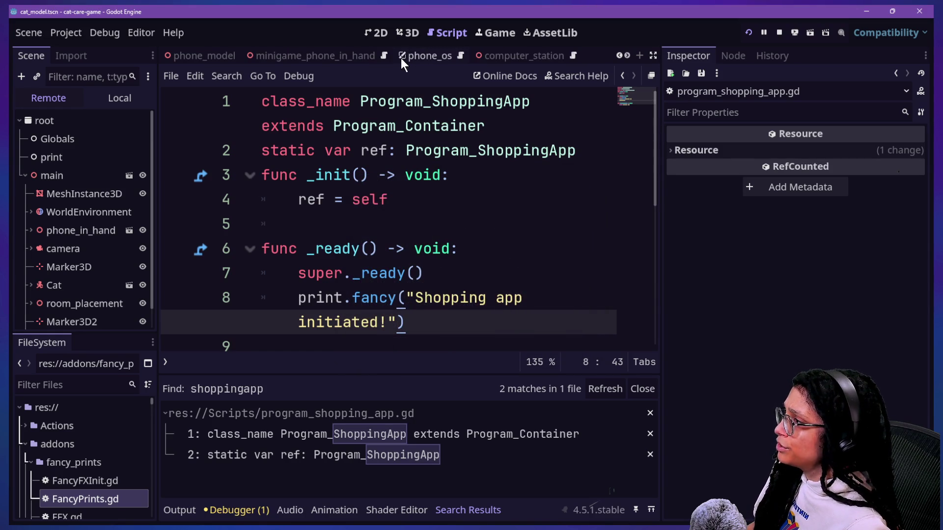
Step: Show the Managers scene's local tree in widened panels and select the ManagePrograms node
click(238, 57)
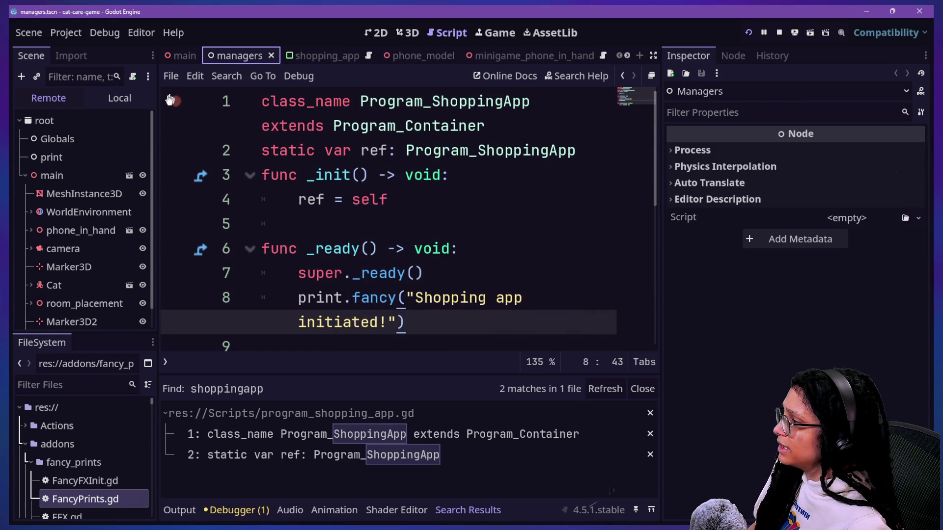
click(106, 97)
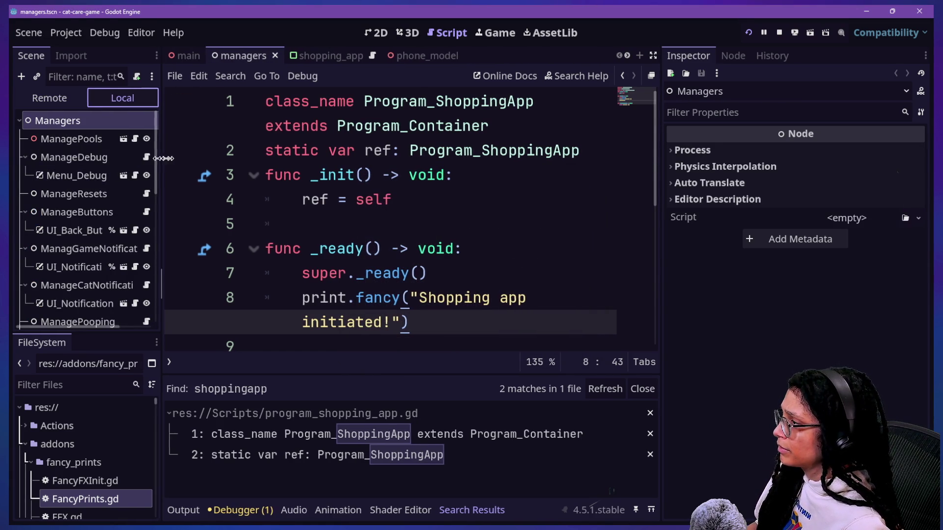
drag(157, 164, 197, 165)
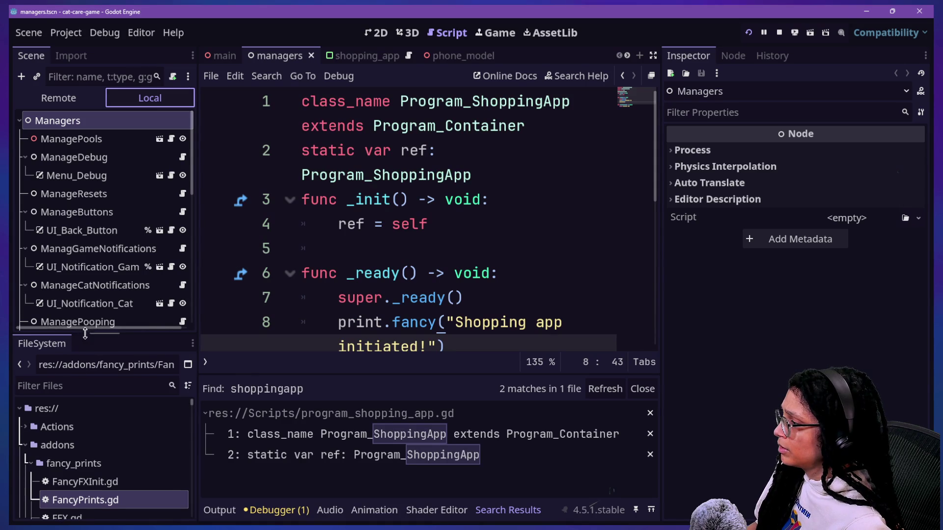
drag(84, 329, 84, 444)
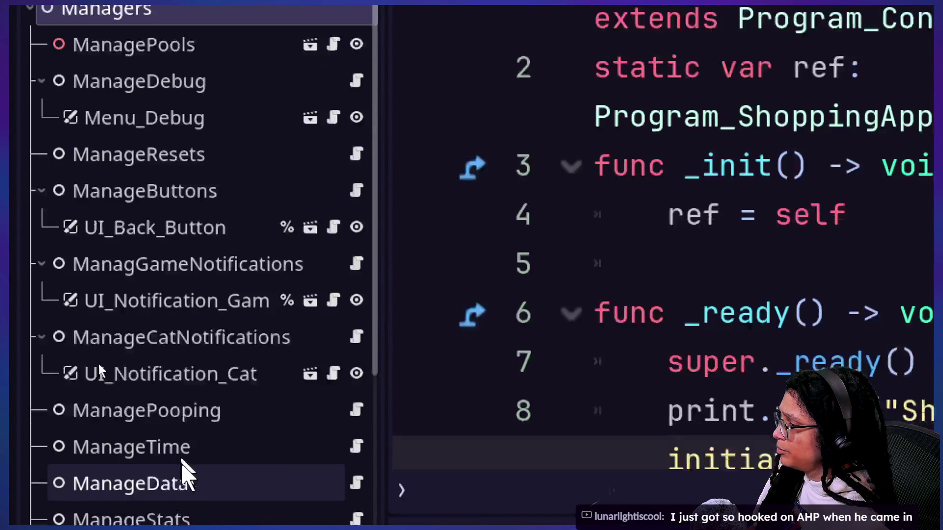
scroll(169, 413, down, 5)
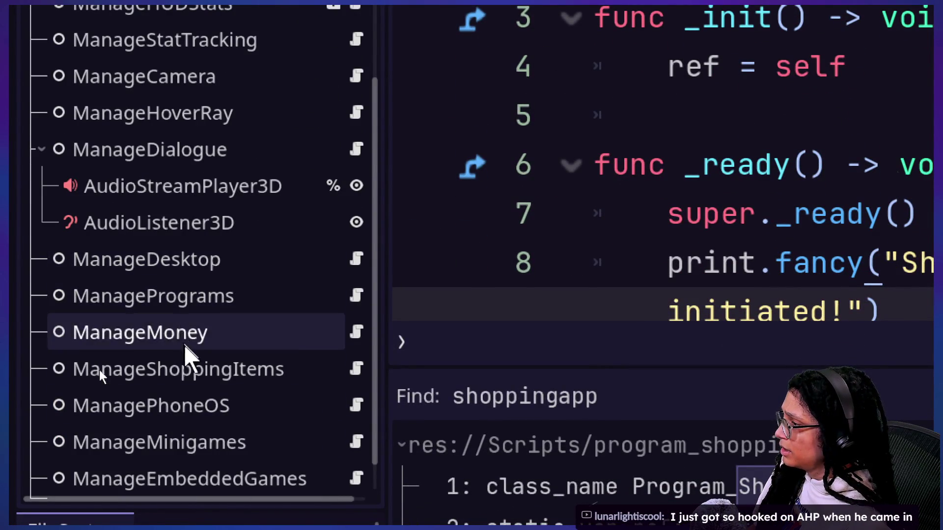
click(176, 296)
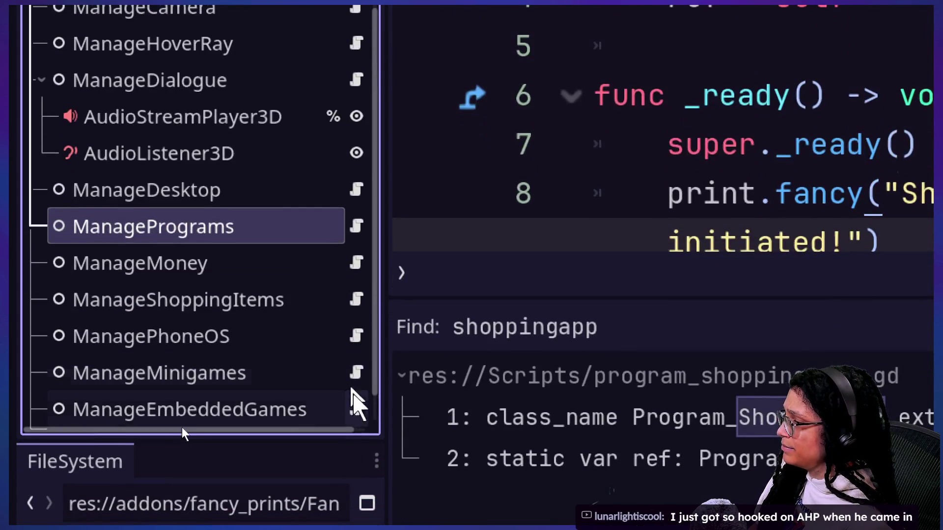
Step: Open the ManagePrograms script and enlarge the code editor area
click(356, 409)
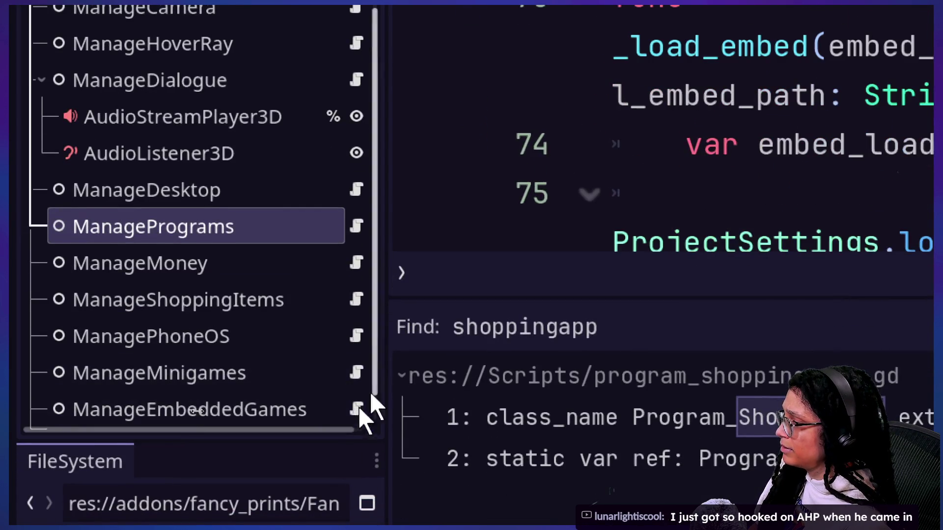
key(ctrl+r)
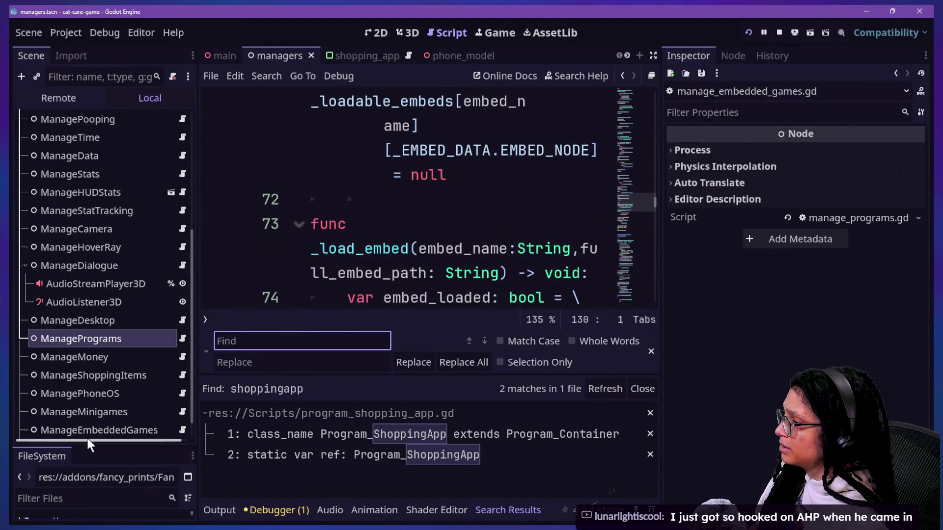
click(182, 339)
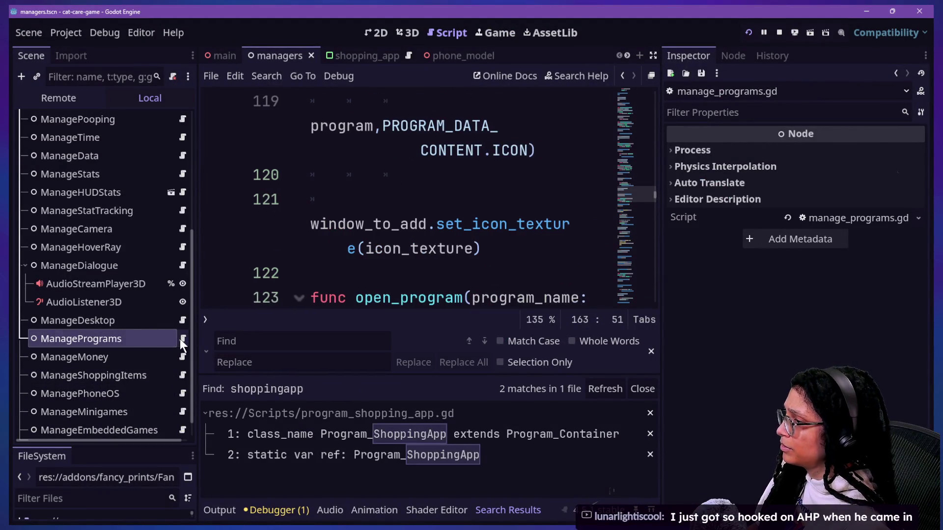
click(469, 191)
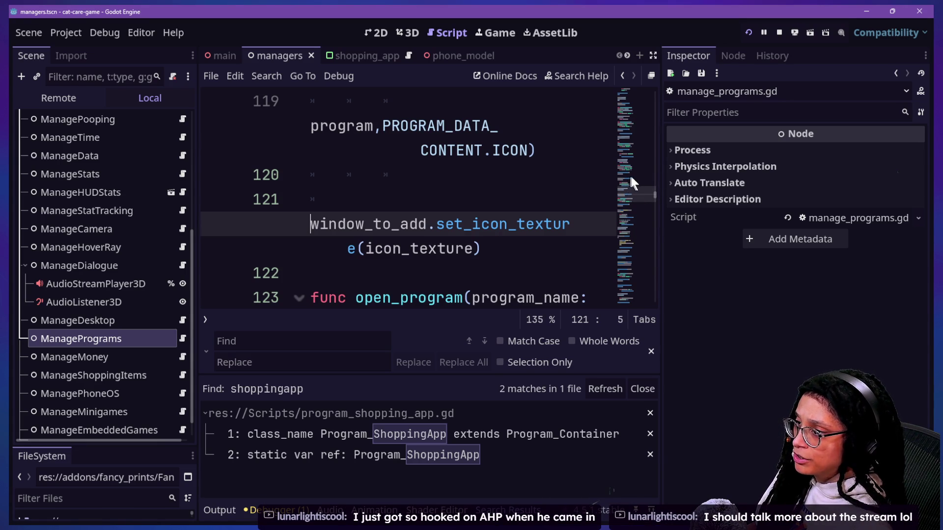
mouse_move(662, 183)
mouse_down()
mouse_move(781, 183)
mouse_move(738, 183)
mouse_up()
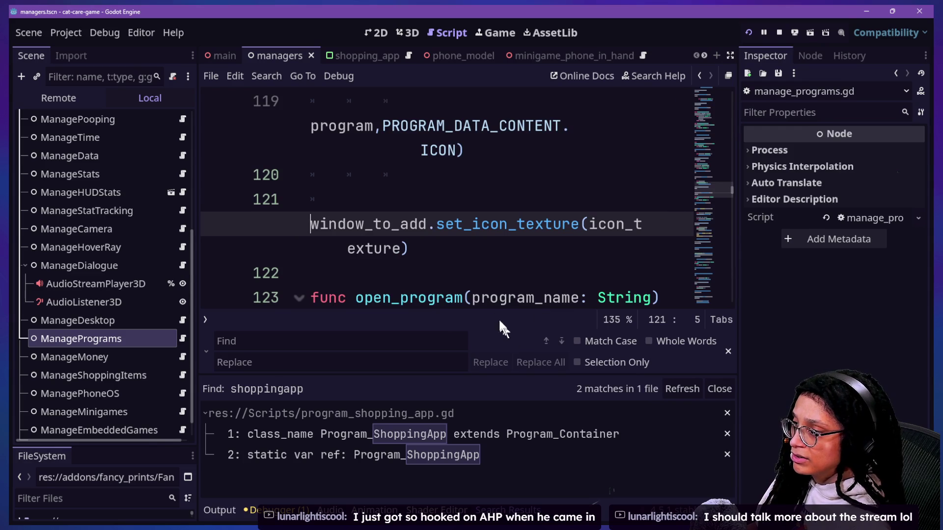
drag(495, 377, 494, 401)
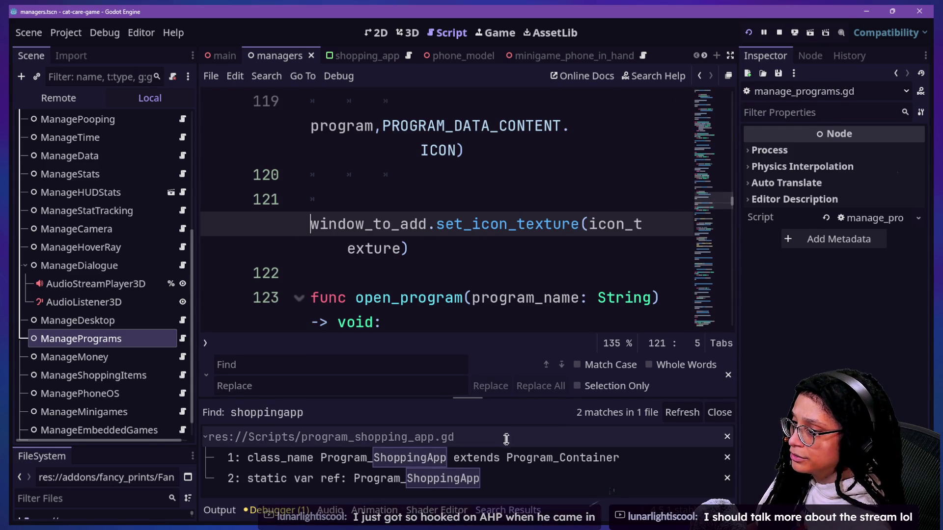
click(727, 376)
key(Down)
key(Down)
key(Down)
key(Up)
key(Up)
key(Up)
key(Up)
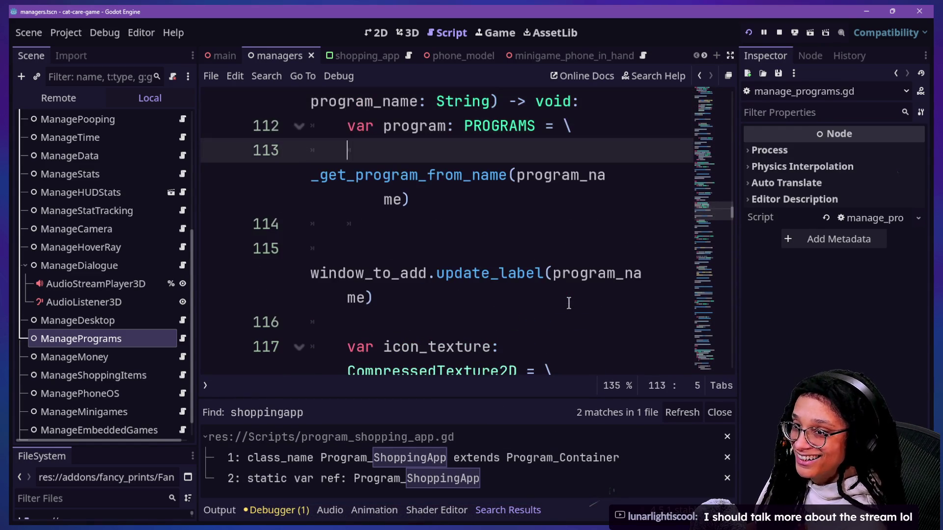
Step: Review the PROGRAM_DATA_CONTENT enum at the top of the script in smaller code text
scroll(569, 303, up, 20)
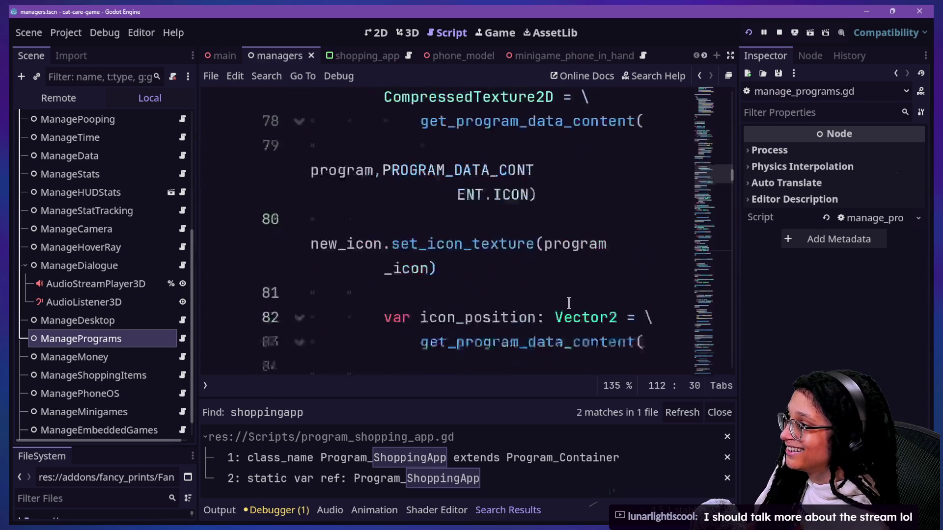
scroll(569, 303, up, 10)
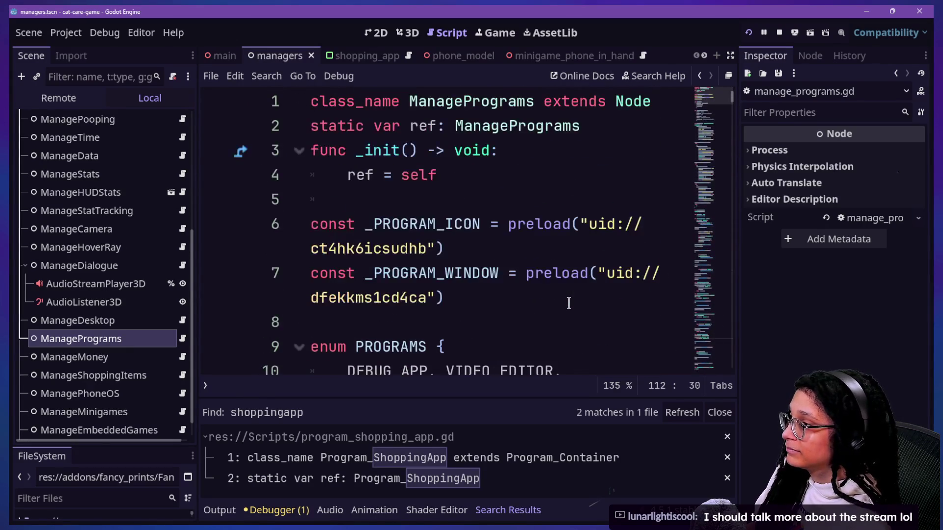
click(548, 322)
key(Down)
key(Down)
key(Down)
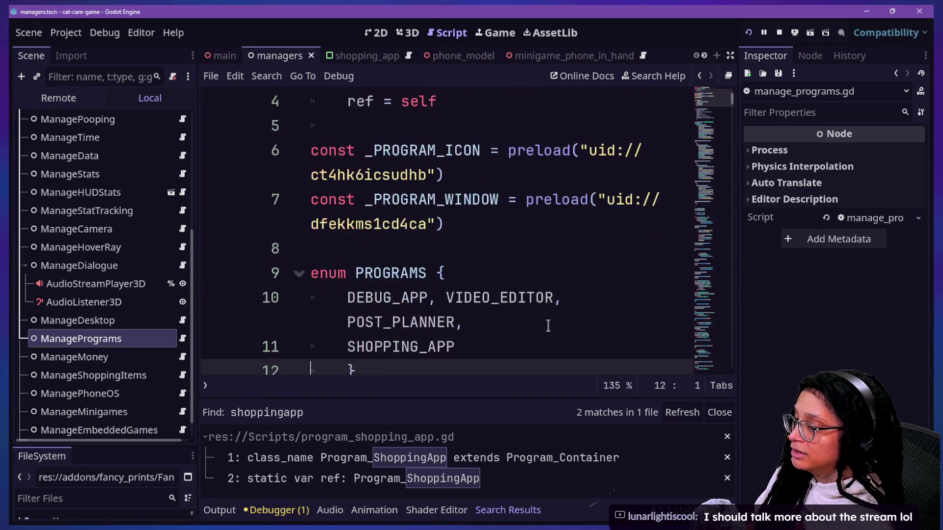
key(Down)
key(Down)
key(Down)
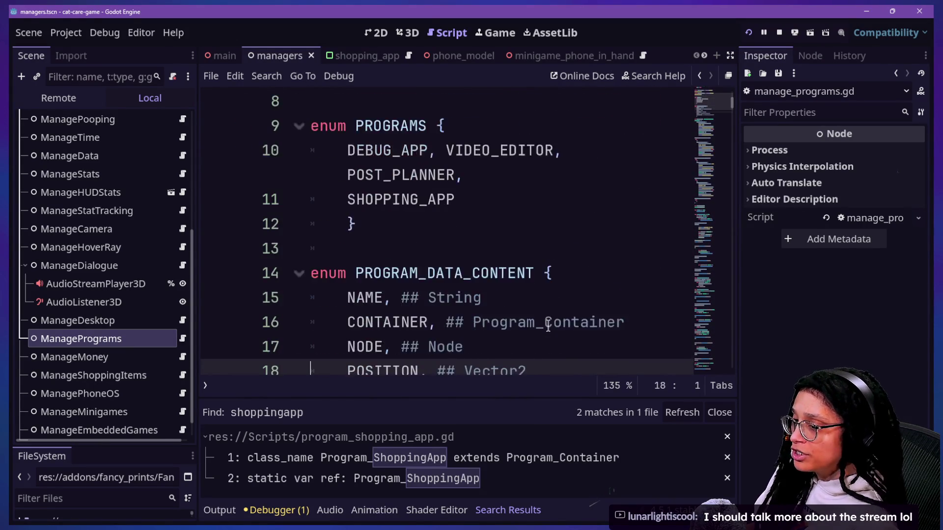
key(Down)
key(Up)
key(Up)
key(Up)
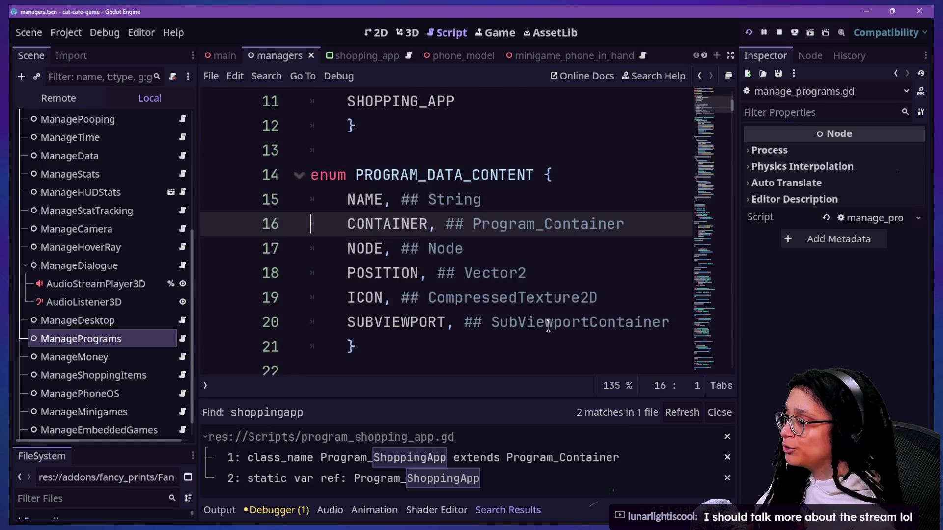
key(ctrl+minus)
key(ctrl+minus)
key(ctrl+minus)
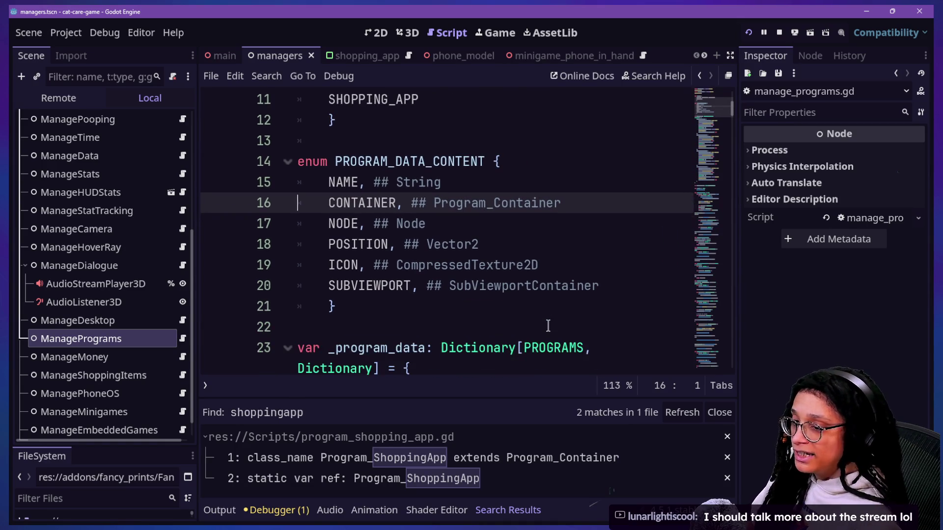
key(Down)
key(Down)
key(Down)
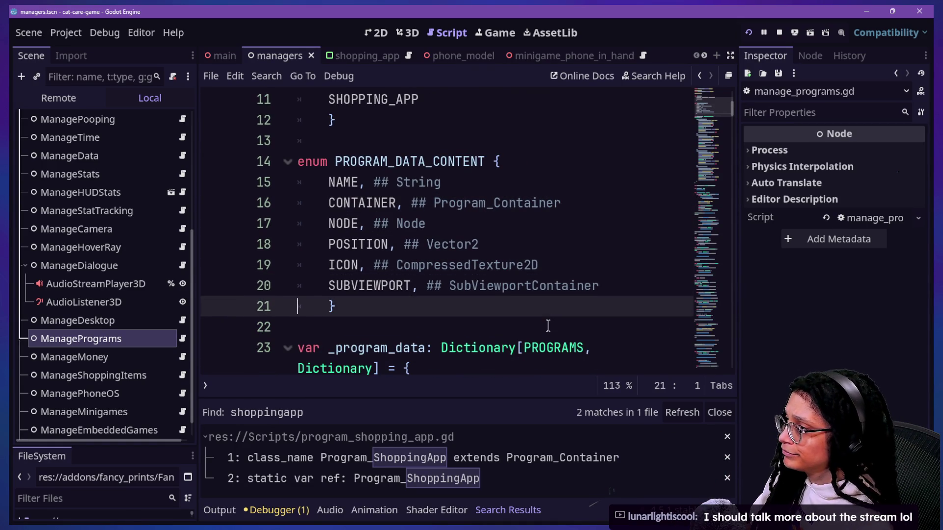
Step: Scroll down to the Debug App entry and hide the bottom panel for more code space
scroll(548, 325, down, 1)
scroll(546, 354, down, 1)
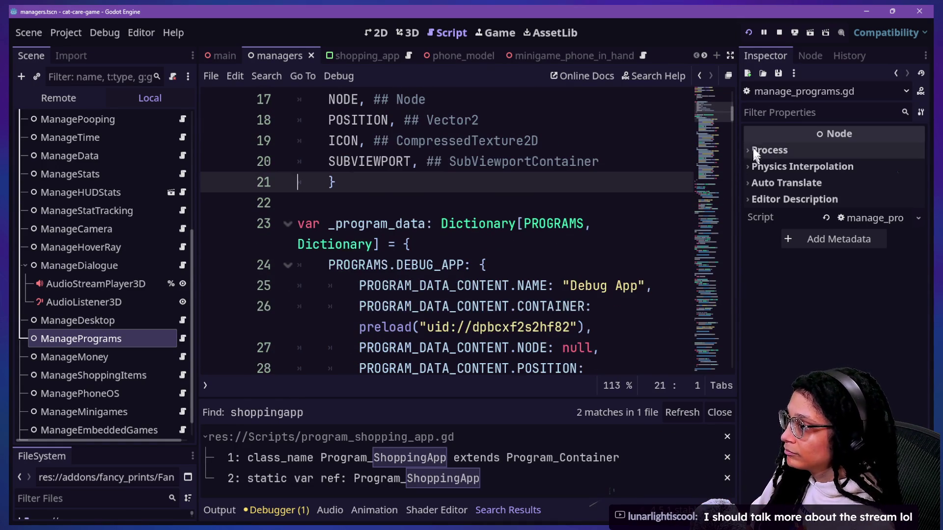
scroll(705, 115, down, 1)
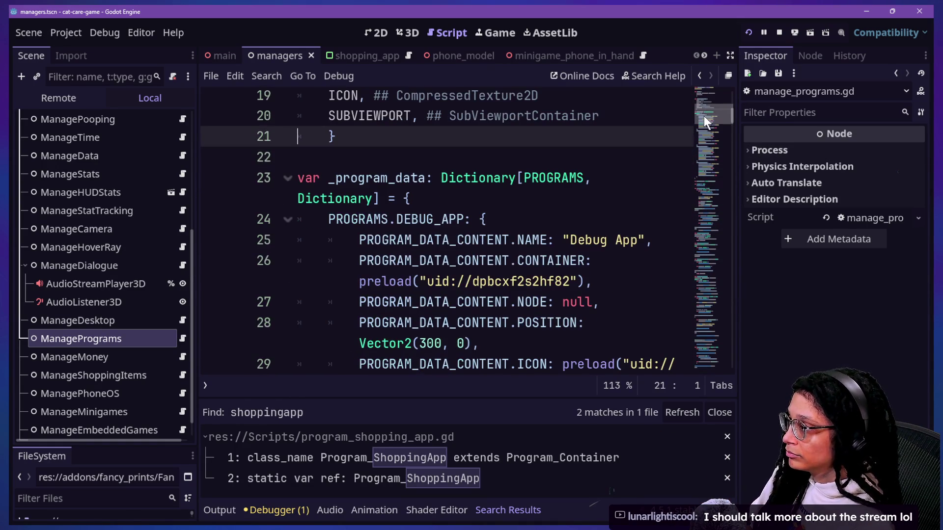
scroll(703, 117, down, 2)
click(540, 162)
drag(539, 162, 605, 162)
click(606, 162)
key(alt+o)
key(alt+o)
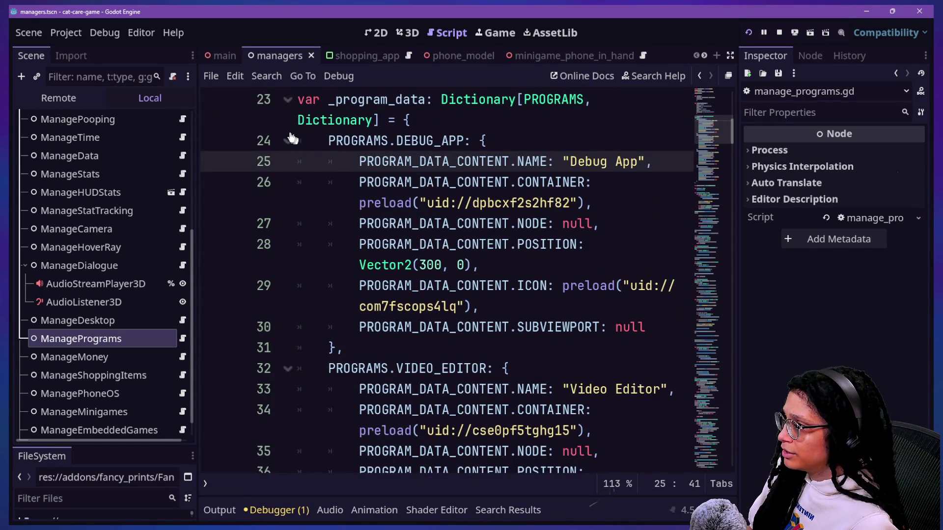
Step: Collapse DEBUG_APP, VIDEO_EDITOR, POST_PLANNER and SHOPPING_APP, then unfold SHOPPING_APP to its container preload
click(288, 141)
click(288, 182)
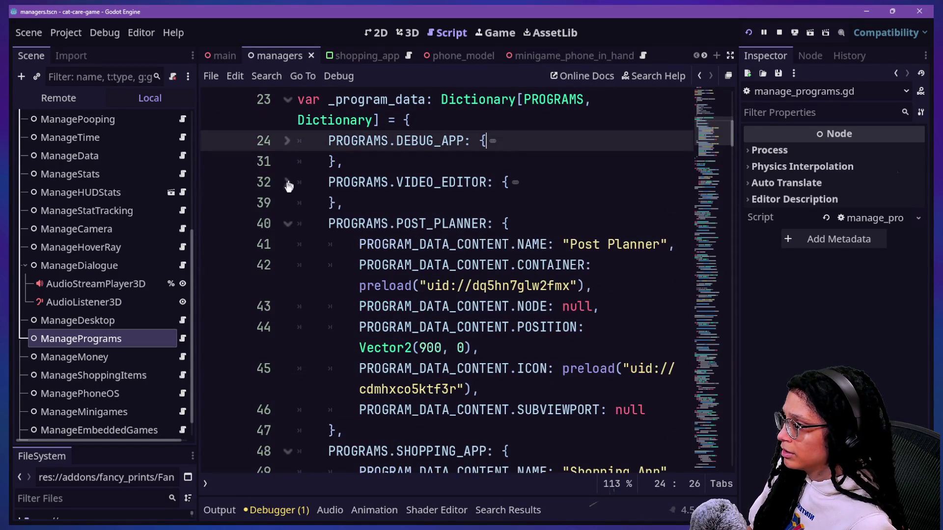
click(288, 223)
click(290, 265)
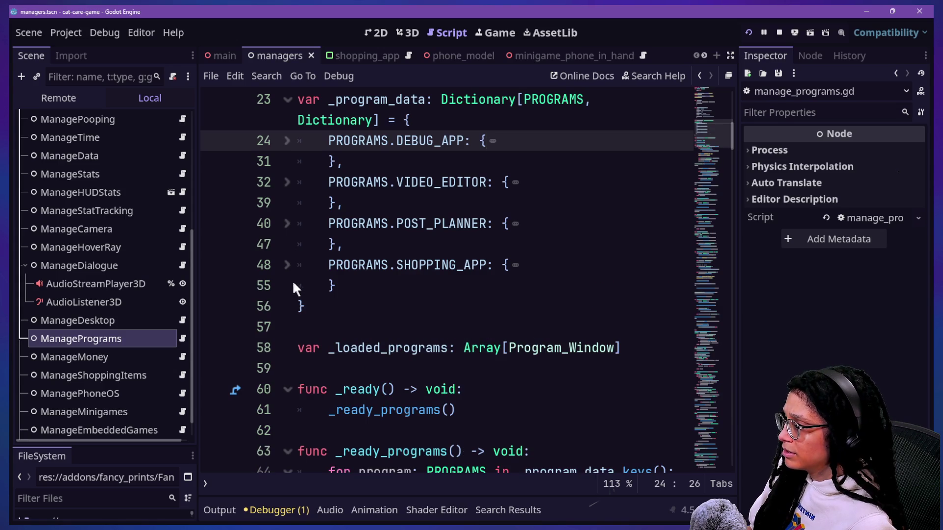
click(287, 265)
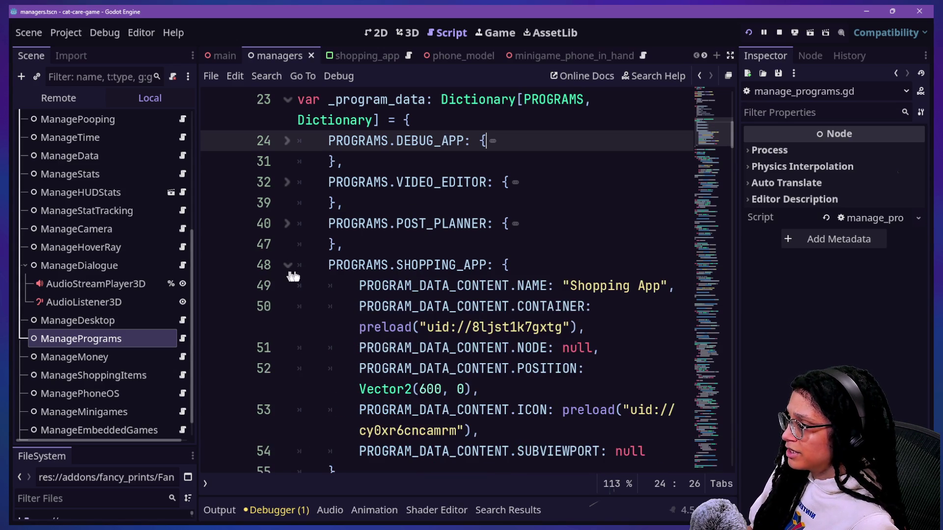
scroll(350, 320, down, 2)
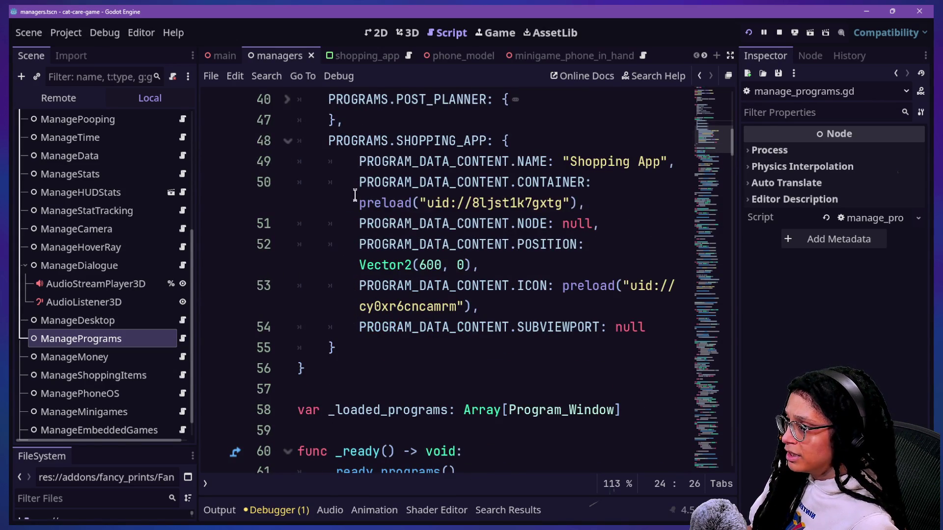
drag(355, 193, 608, 204)
click(607, 203)
Step: Unfold POST_PLANNER and compare its container and icon preload paths
click(288, 100)
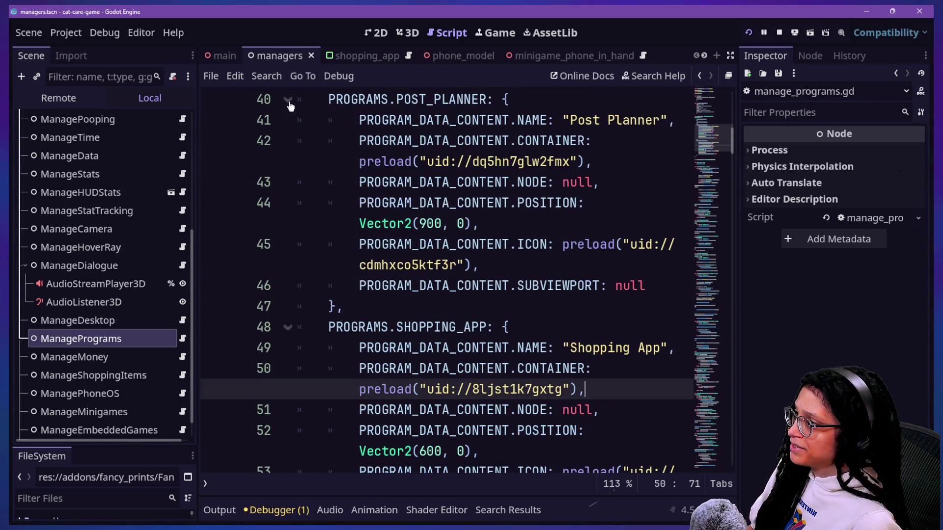
drag(356, 162, 586, 162)
click(581, 162)
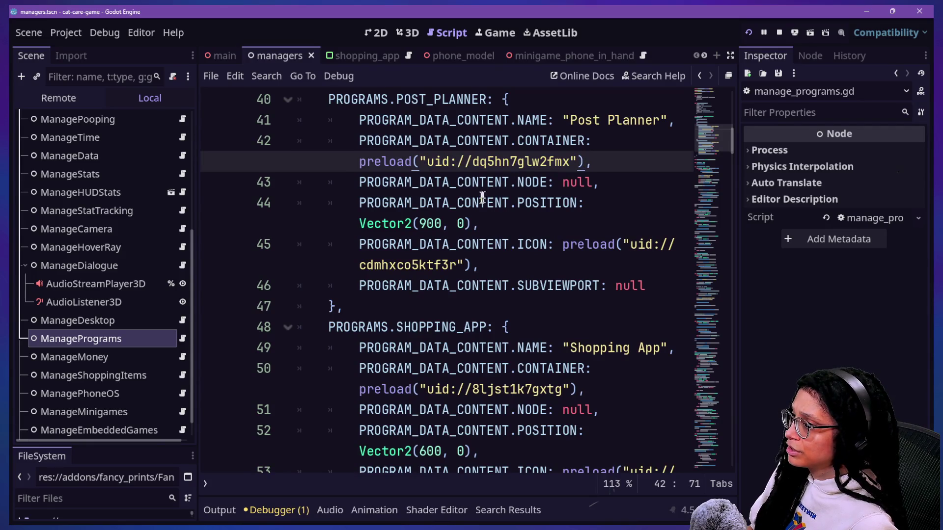
drag(377, 238, 478, 270)
click(478, 271)
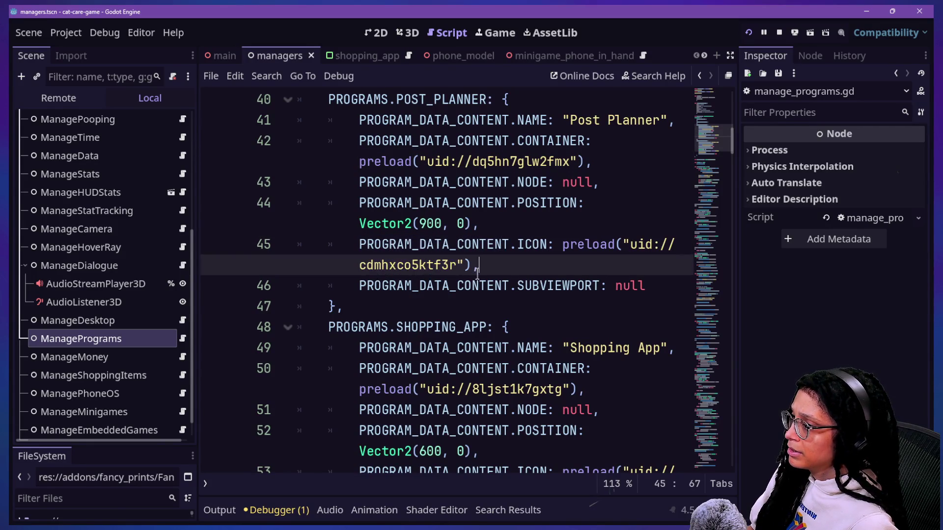
scroll(431, 225, up, 1)
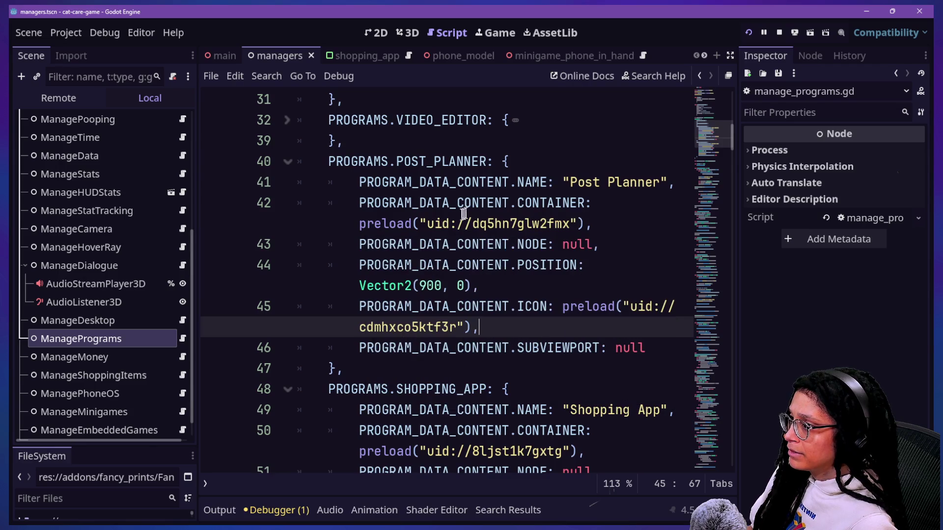
drag(495, 203, 533, 224)
click(533, 222)
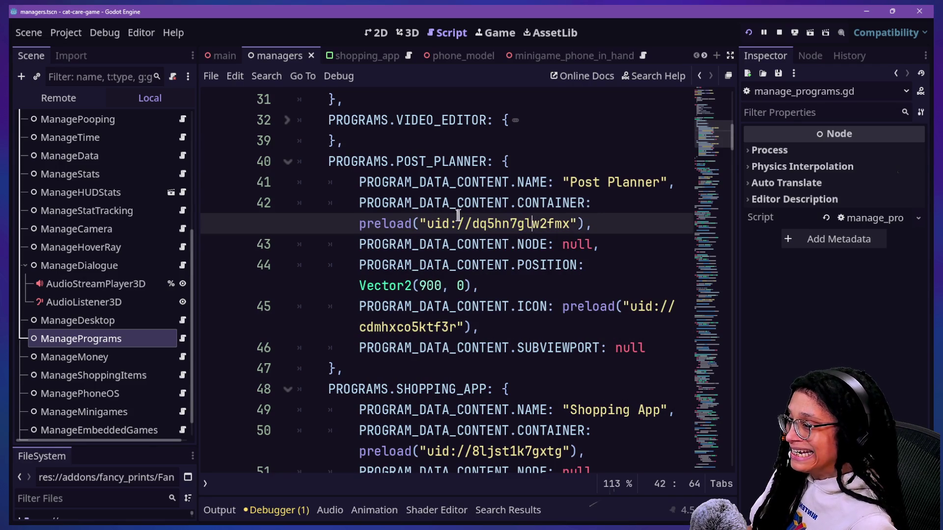
double_click(554, 203)
click(549, 244)
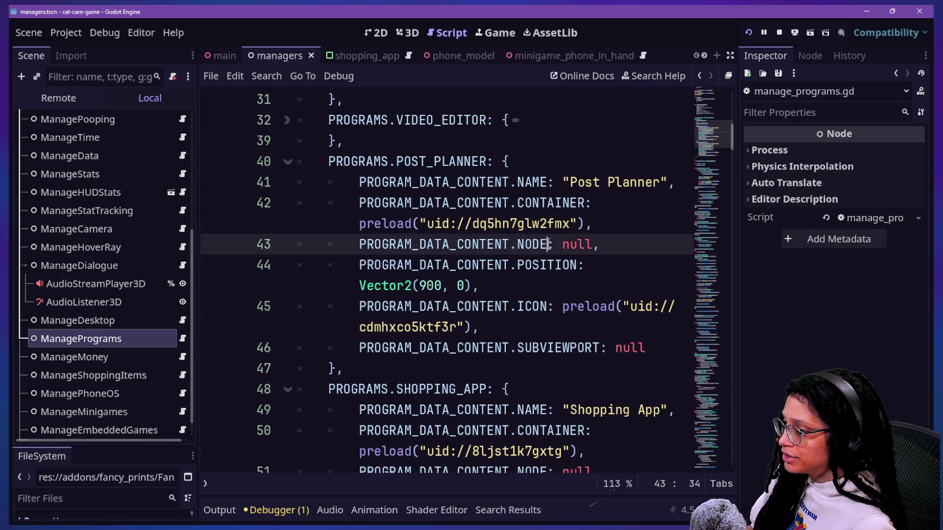
Step: Open the scene referenced by the Shopping App container uid
scroll(549, 244, down, 1)
click(594, 389)
scroll(627, 385, down, 1)
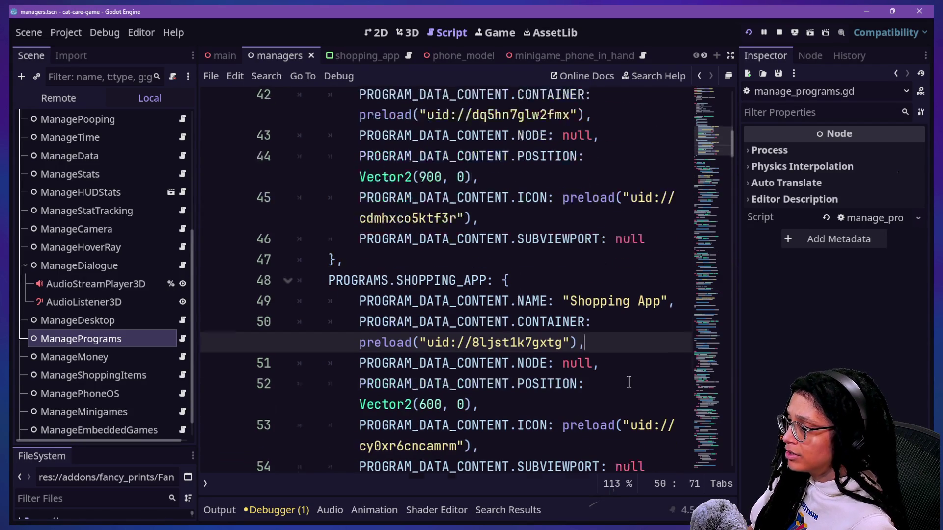
drag(440, 327, 539, 327)
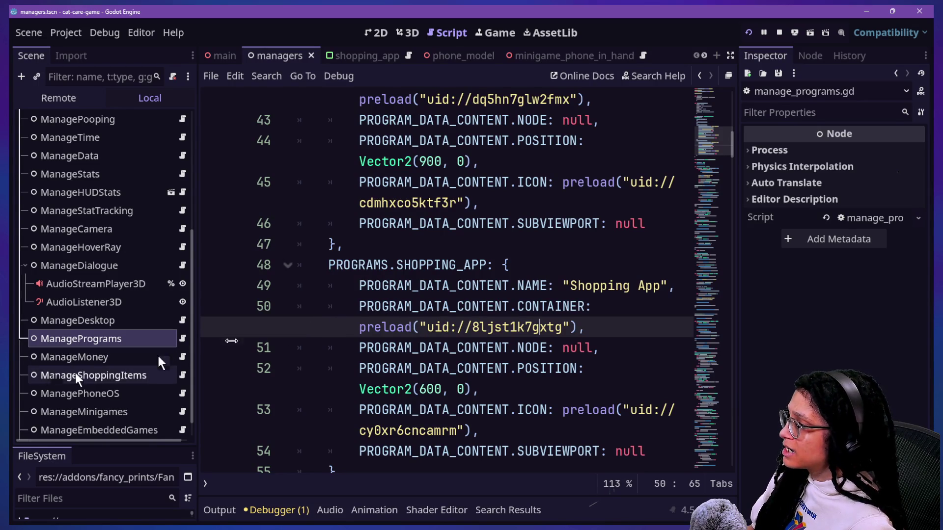
ctrl+click(467, 326)
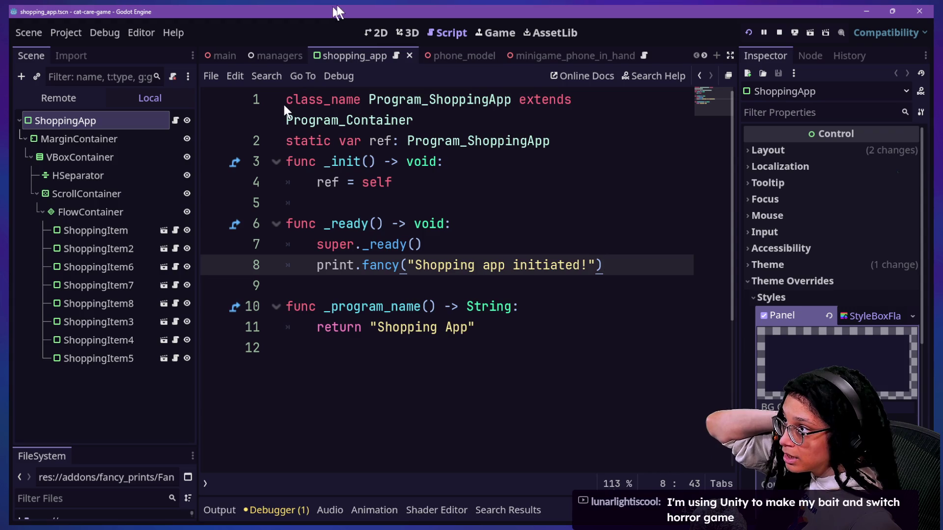
Step: Frame the Shopping App's eight KittyYum items, priced $5.10 and marked SALE, in the 2D view
click(369, 35)
scroll(418, 213, down, 2)
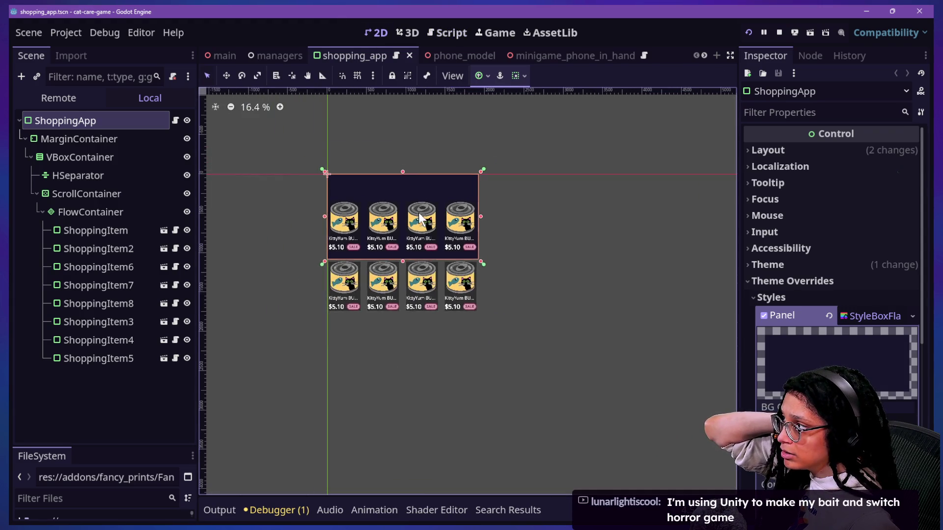
scroll(236, 193, up, 2)
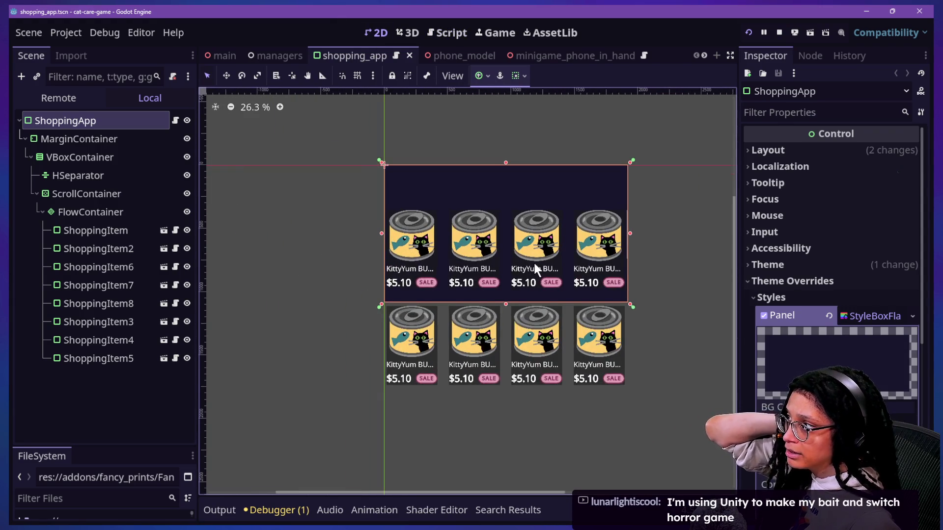
scroll(534, 263, up, 1)
scroll(534, 263, up, 1)
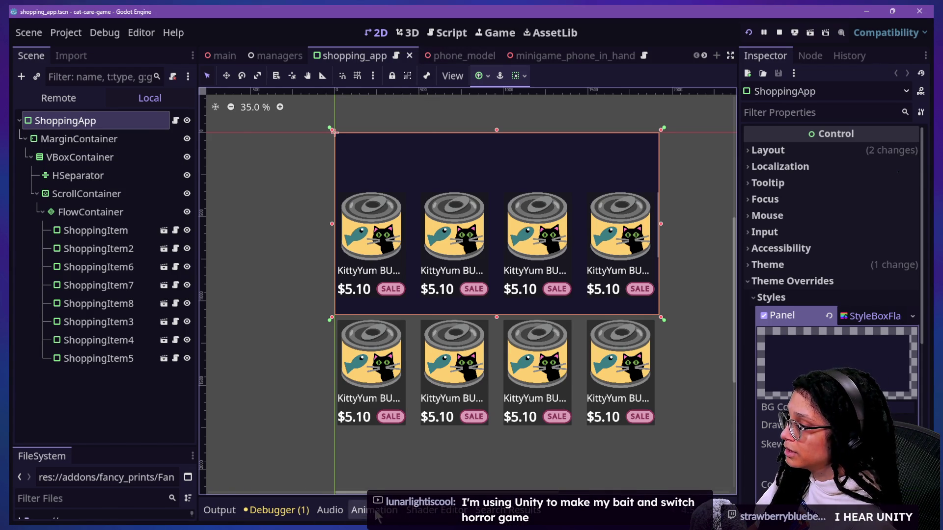
mouse_move(43, 455)
mouse_down()
mouse_move(297, 516)
mouse_move(373, 515)
mouse_move(111, 465)
mouse_up()
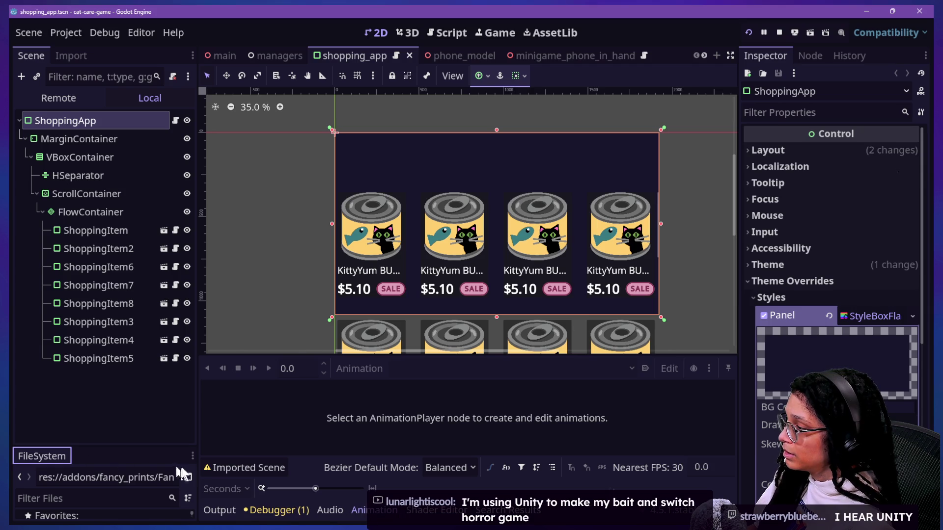
Step: Move the FileSystem dock to the bottom panel and filter it to 'shoppi' files
click(192, 457)
click(125, 489)
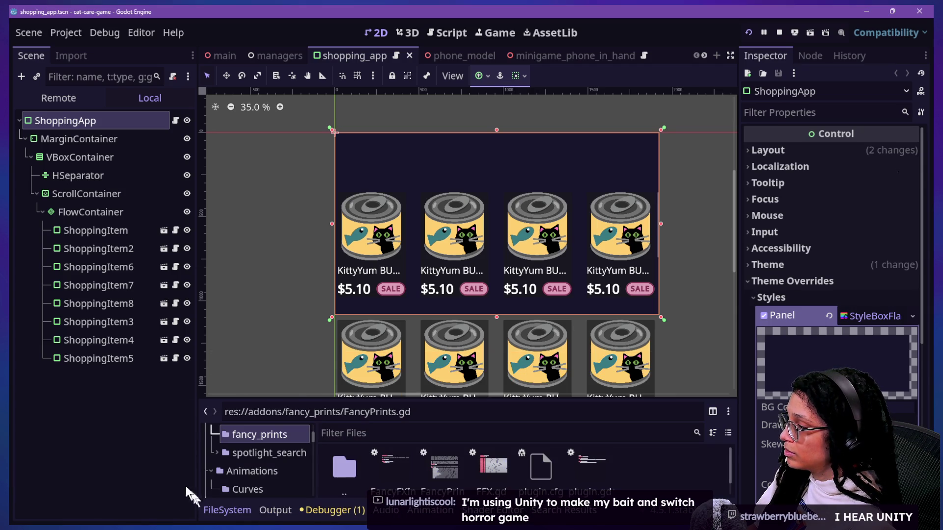
click(397, 433)
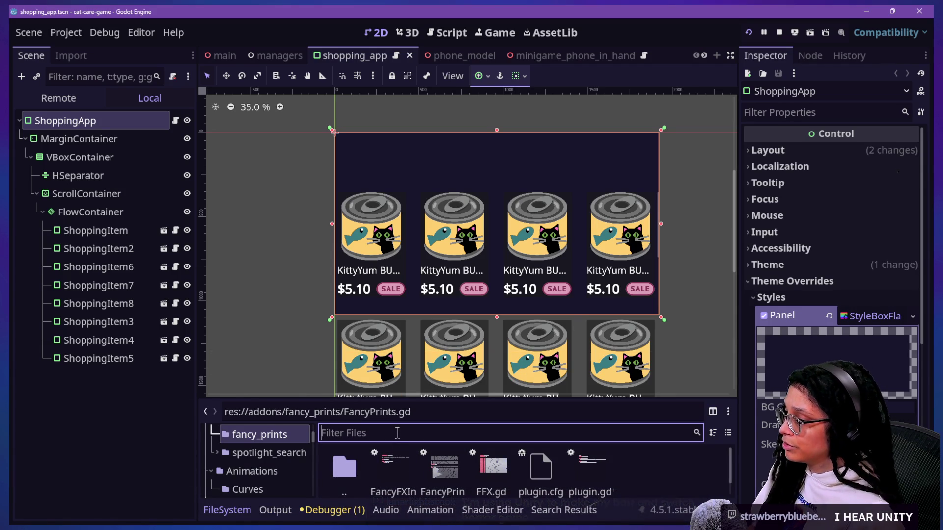
text(shopp)
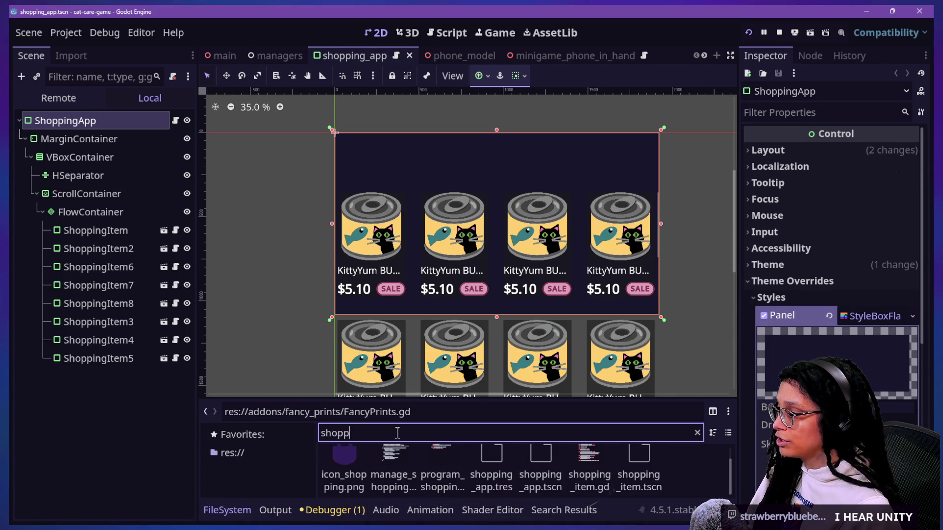
text(ing_ap)
key(BackSpace)
key(BackSpace)
key(BackSpace)
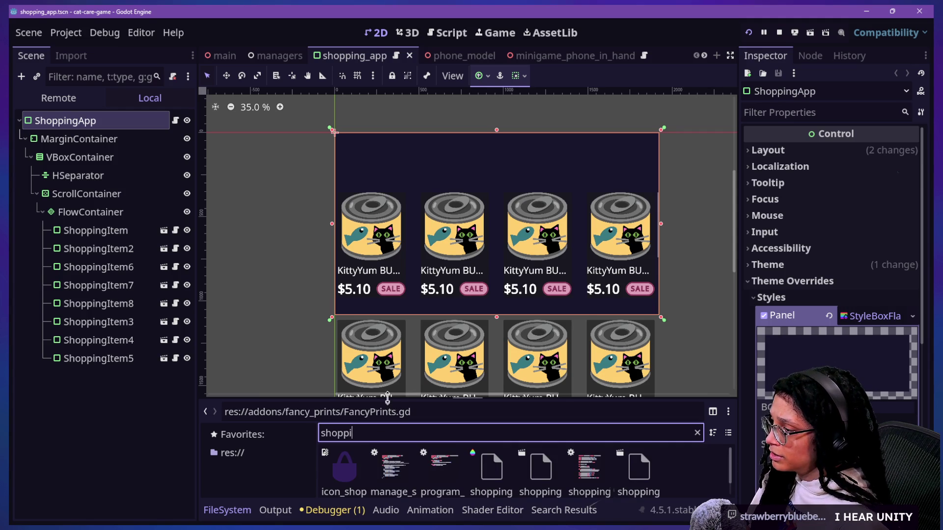
drag(388, 399, 388, 278)
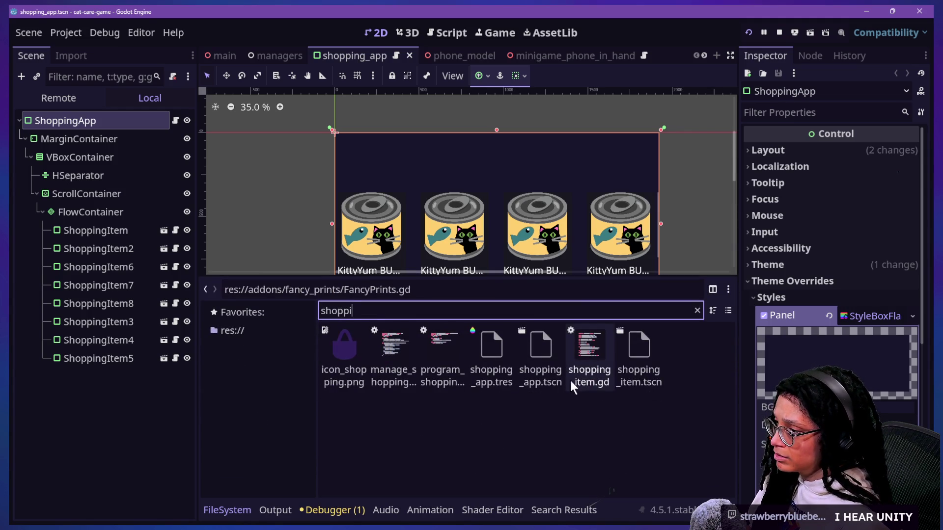
click(549, 382)
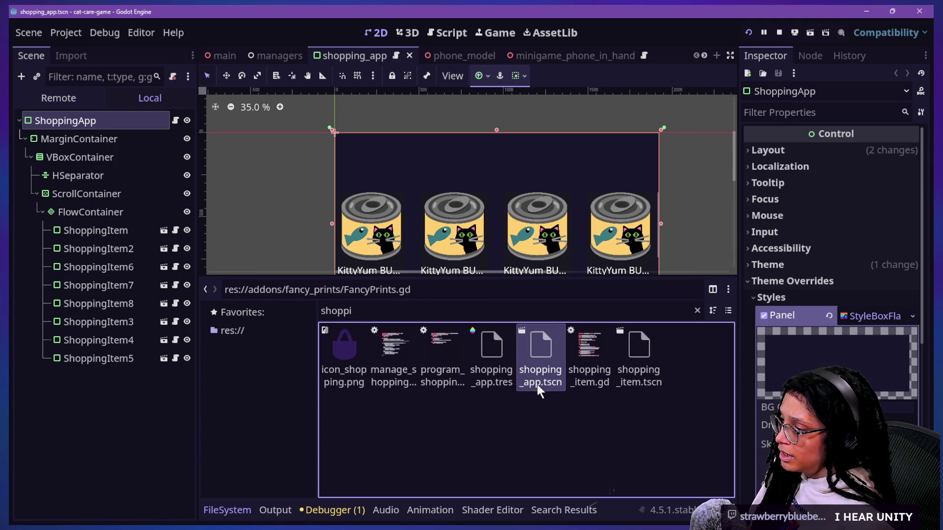
click(505, 352)
Step: Open the shopping_app.tres theme in the theme editor and look over its preview
double_click(502, 352)
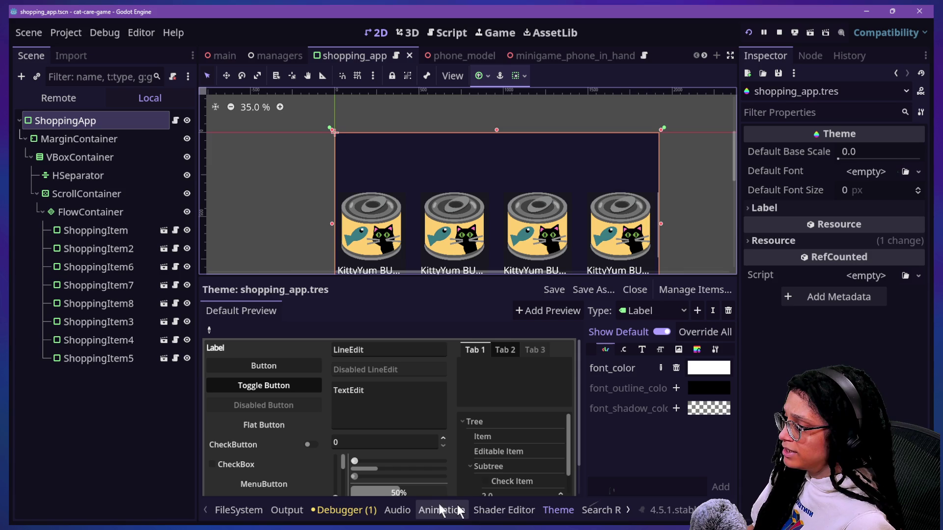
scroll(509, 503, down, 1)
scroll(508, 502, up, 1)
scroll(509, 504, down, 1)
scroll(509, 503, up, 1)
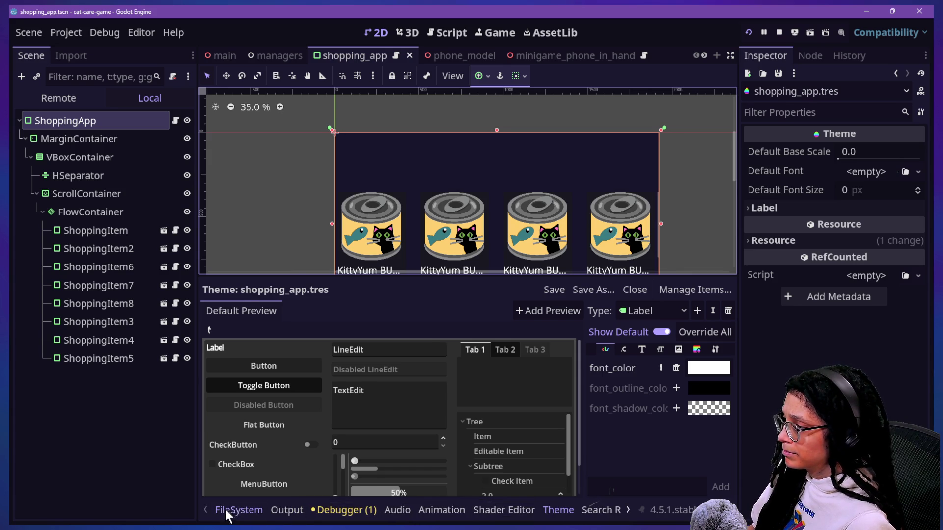
Step: Duplicate shopping_app.tscn from the project files list
click(226, 510)
click(546, 349)
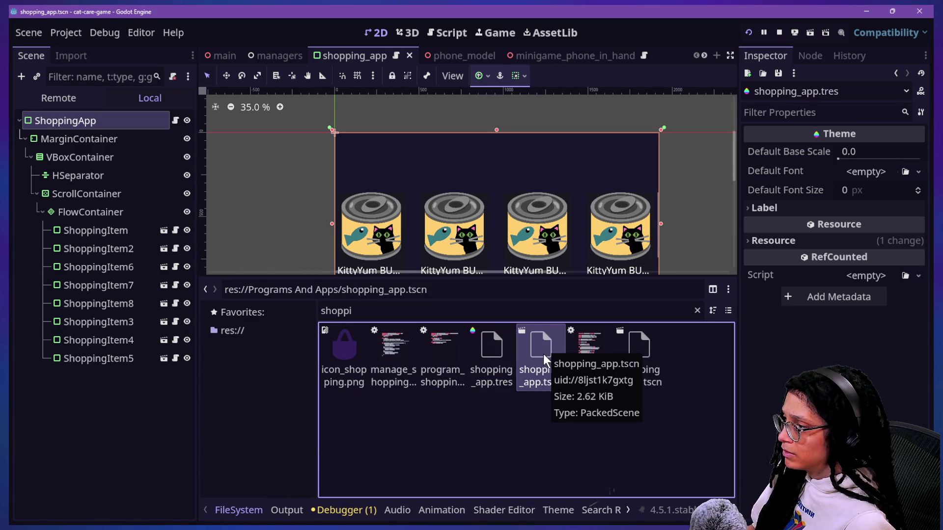
right_click(543, 355)
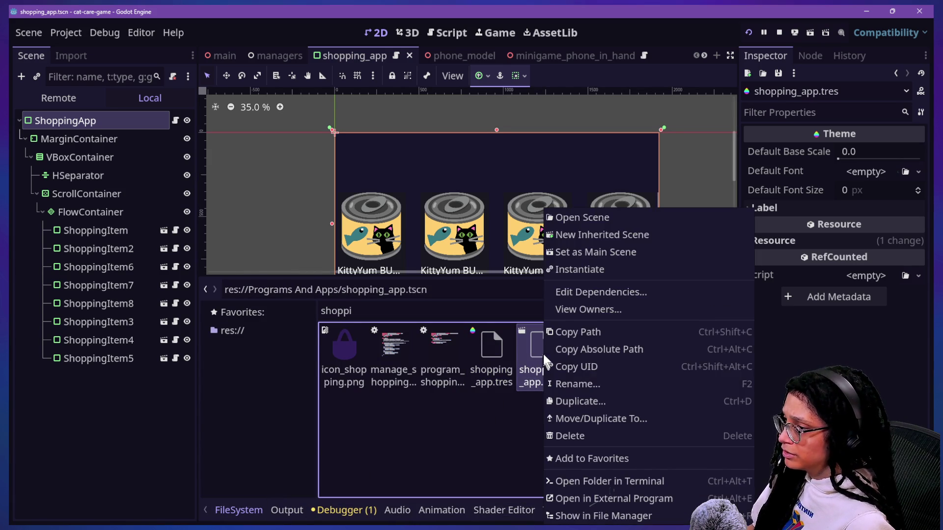
click(576, 401)
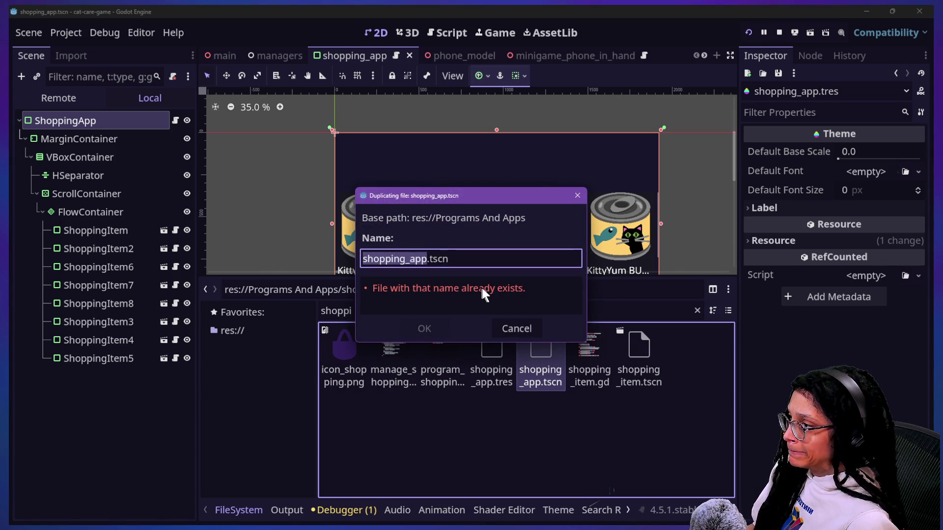
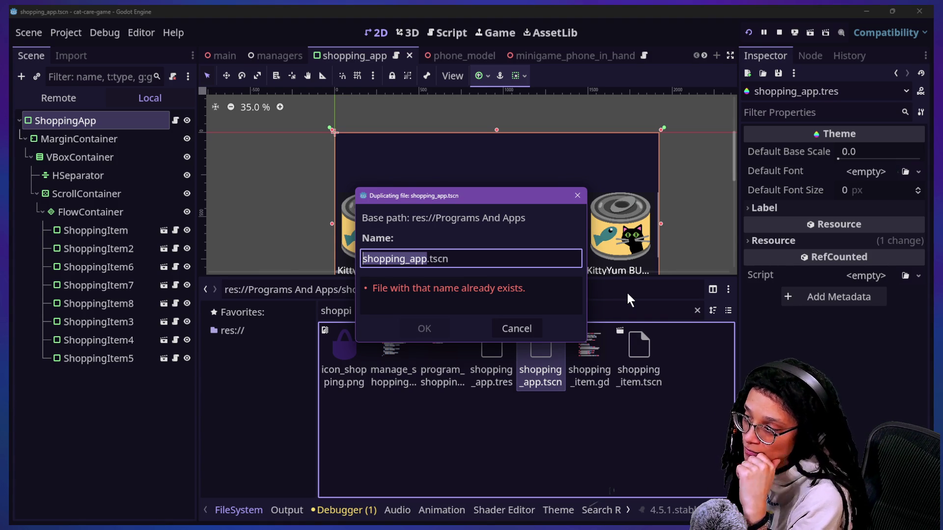
Step: Duplicate shopping_app.tscn under the new name import_post.tscn
text(postr)
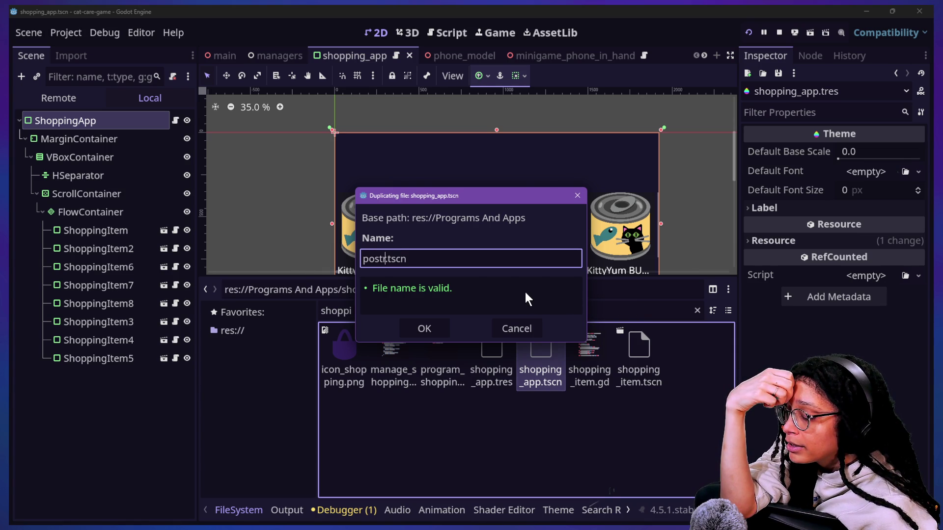
key(BackSpace)
key(BackSpace)
key(BackSpace)
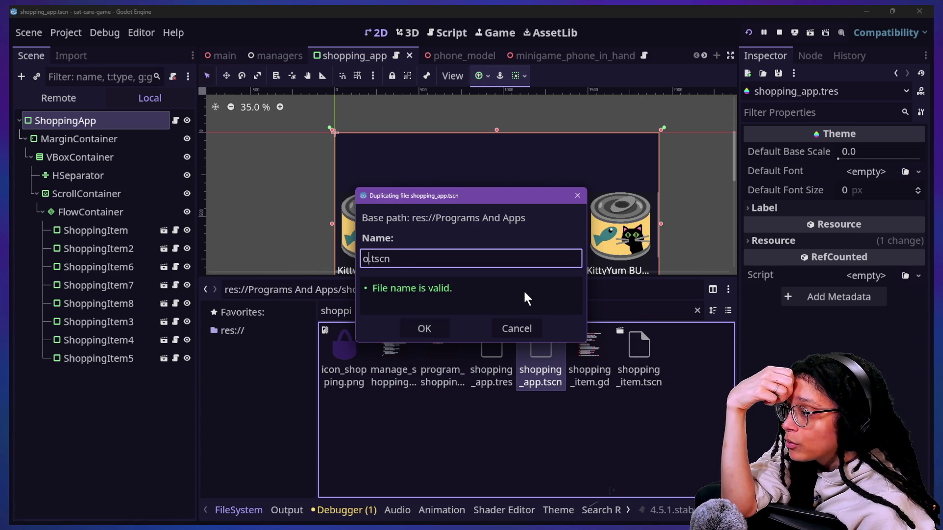
text(pos)
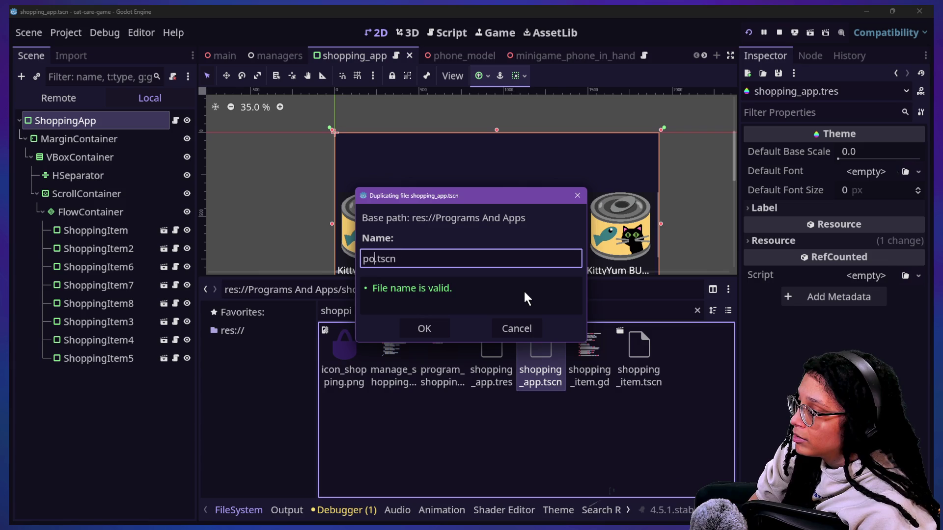
text(tr)
key(BackSpace)
key(BackSpace)
key(BackSpace)
key(BackSpace)
key(BackSpace)
text(import_p)
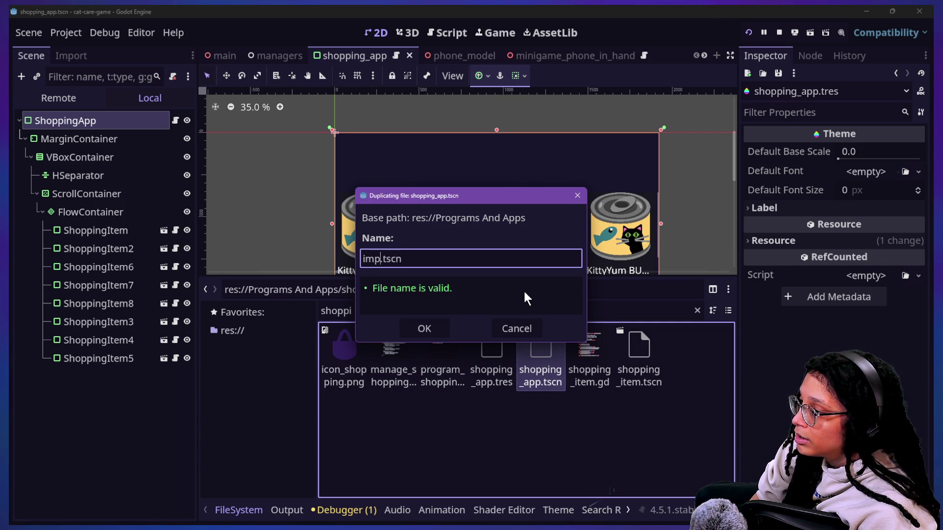
text(ost)
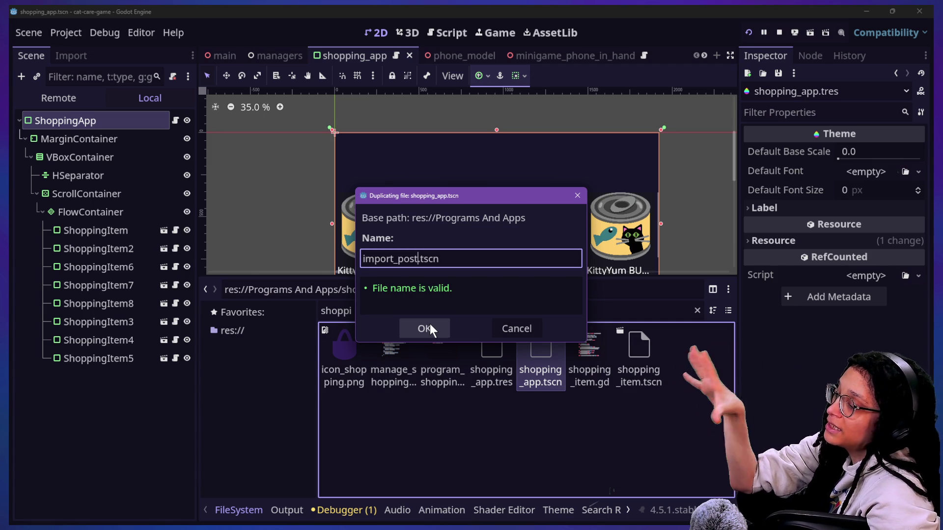
click(430, 326)
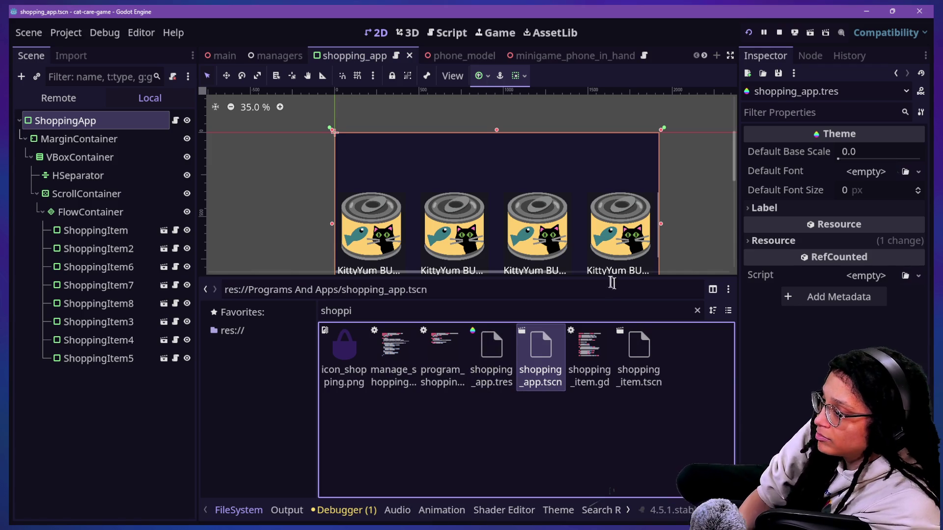
click(607, 308)
Step: Filter the FileSystem by 'impor' and open import_post.tscn for editing
text(impor)
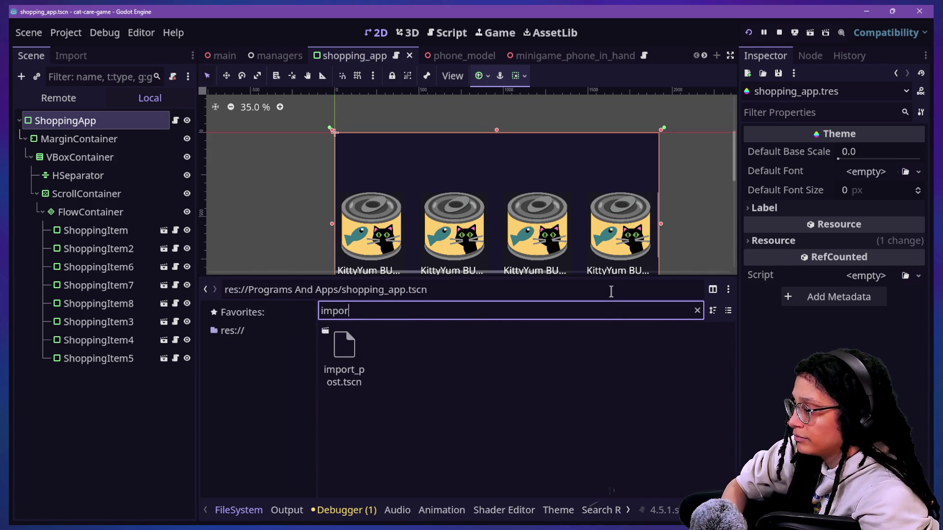
double_click(345, 379)
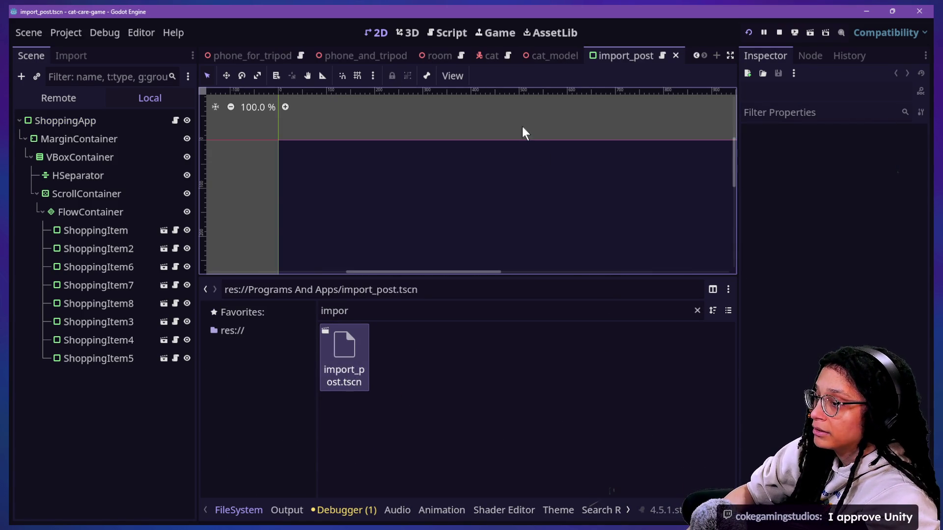
scroll(639, 216, up, 1)
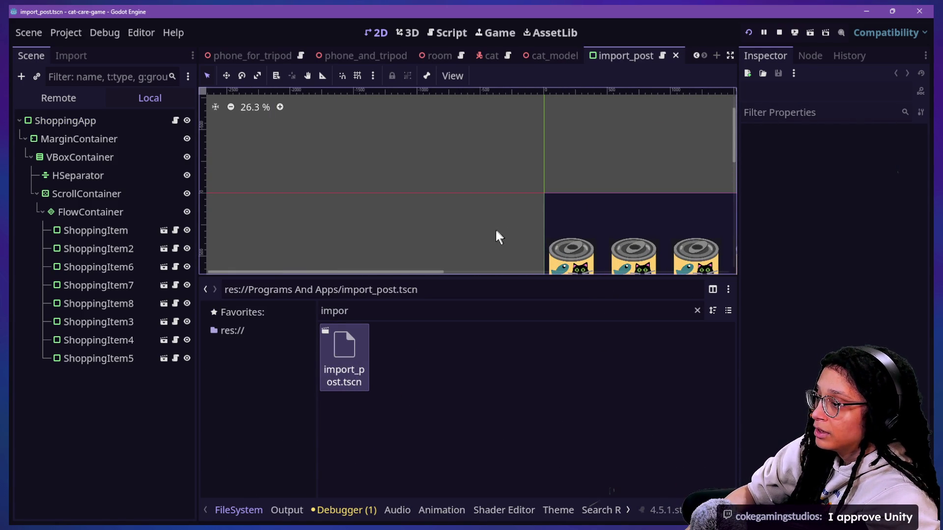
mouse_move(420, 271)
mouse_down()
mouse_move(539, 294)
mouse_move(559, 289)
mouse_up()
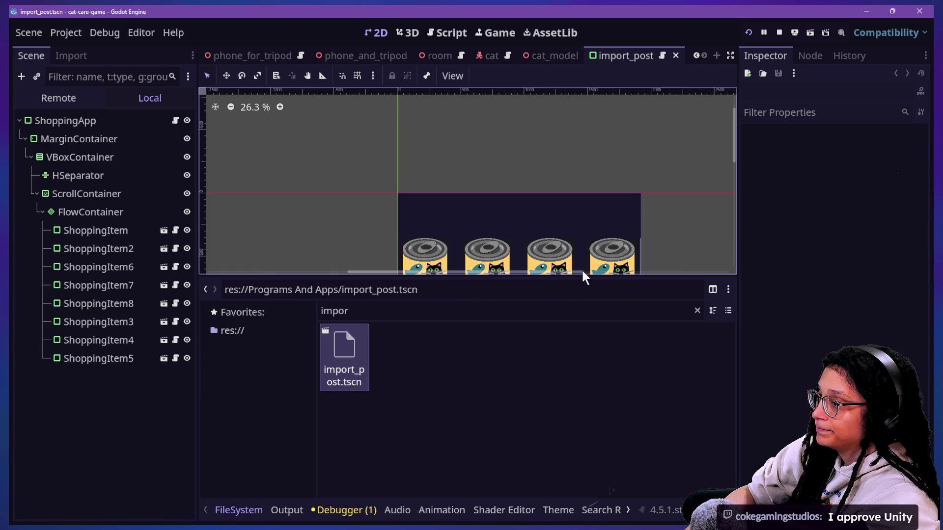
drag(733, 143, 733, 179)
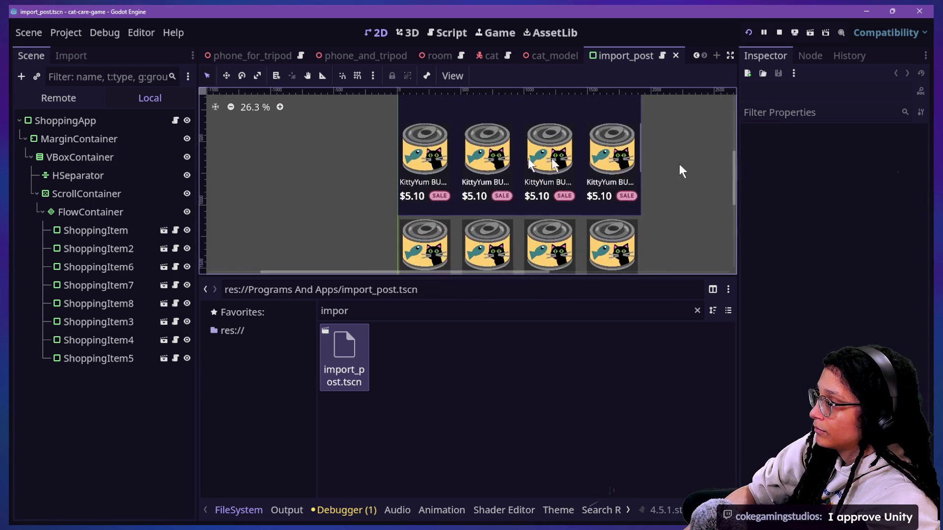
scroll(432, 172, down, 5)
scroll(432, 172, up, 3)
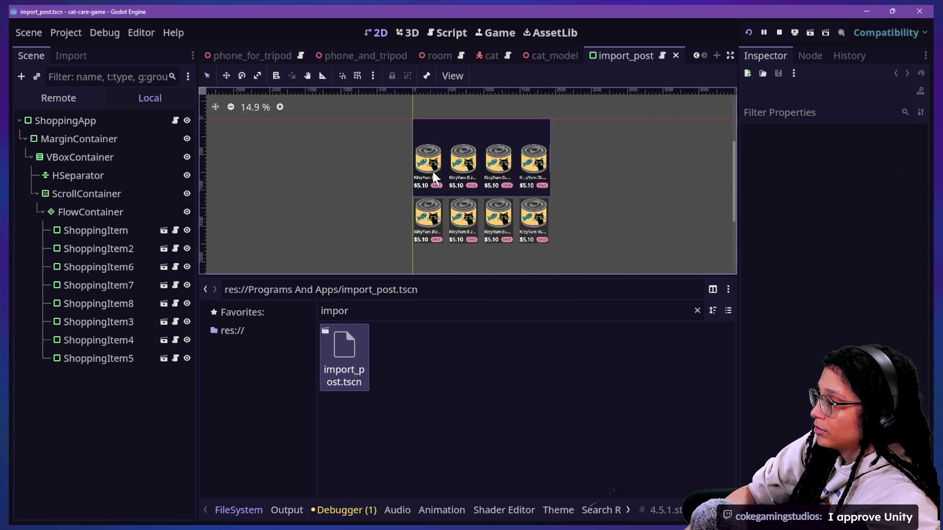
Step: Delete the VBoxContainer branch with all its shopping items, leaving MarginContainer under ShoppingApp
click(62, 121)
click(108, 139)
click(108, 175)
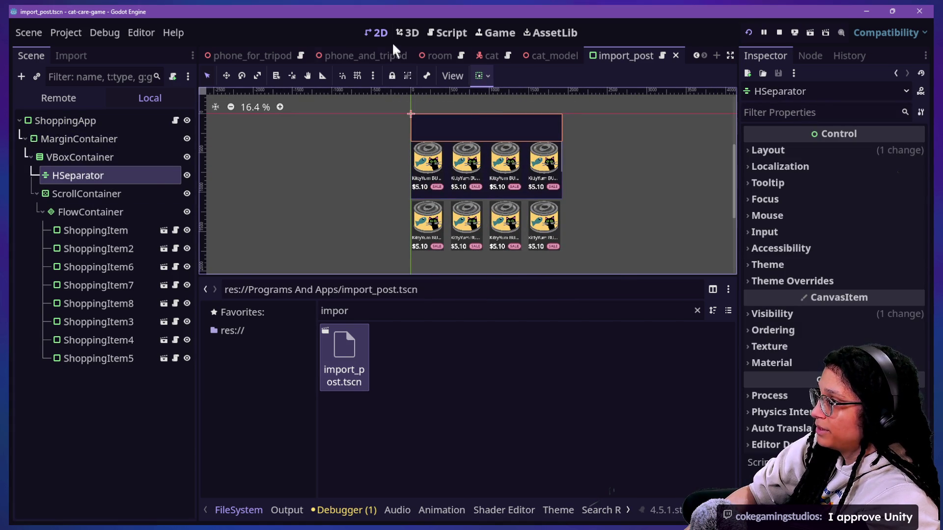
click(59, 157)
click(63, 139)
click(84, 222)
click(79, 157)
click(82, 176)
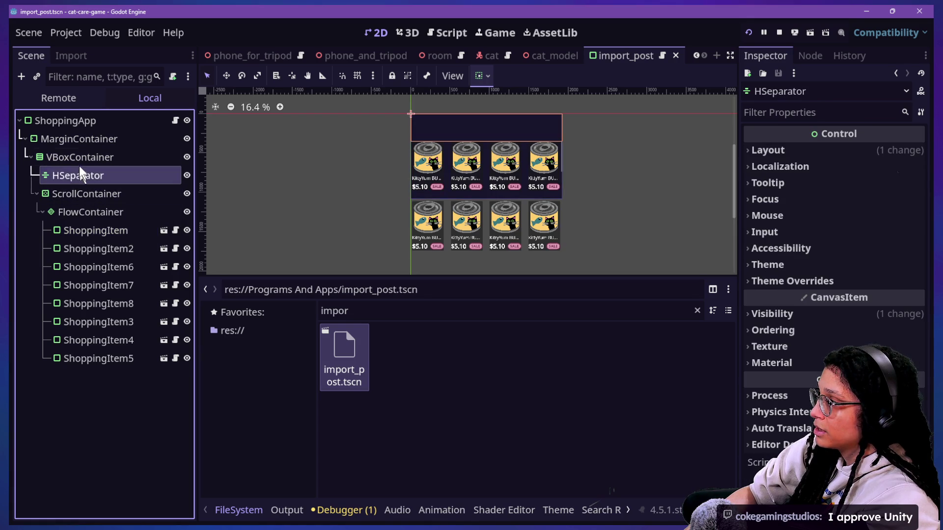
click(80, 157)
key(Delete)
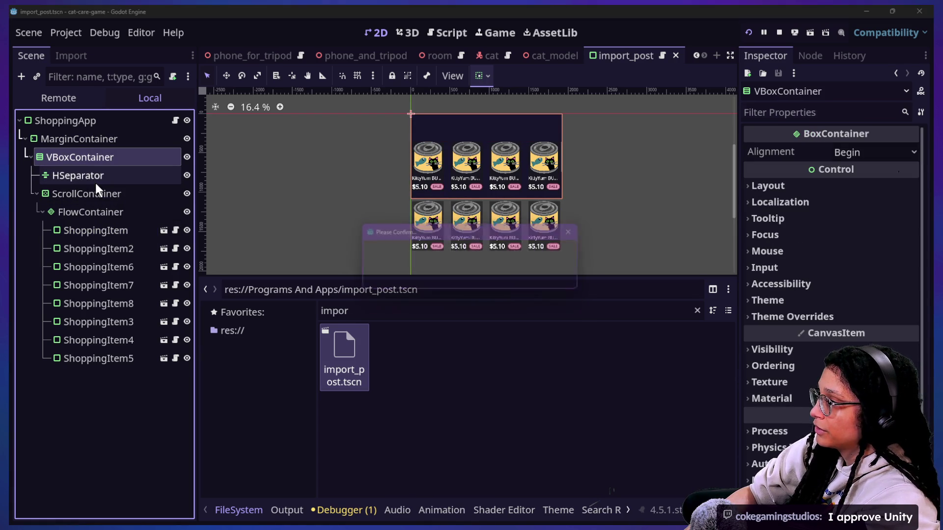
key(Return)
Step: Add a VBoxContainer as a child of MarginContainer
click(90, 138)
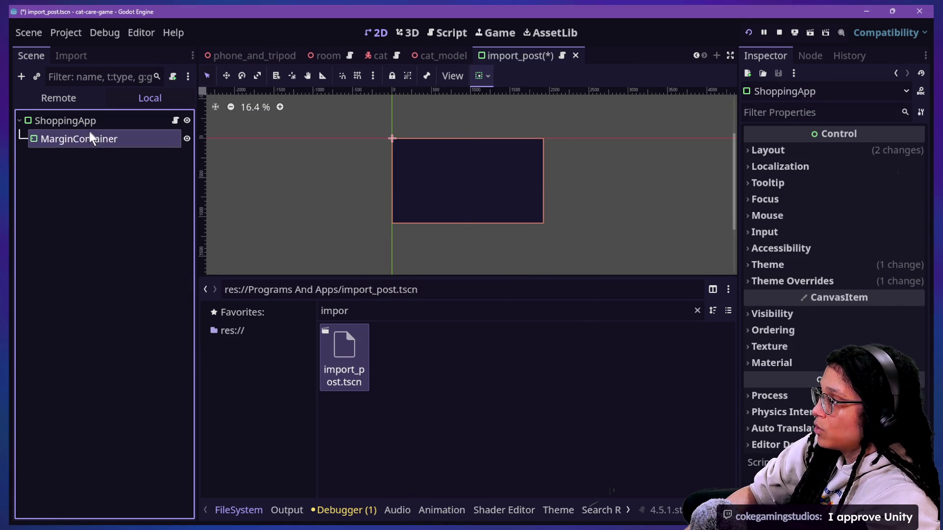
right_click(96, 140)
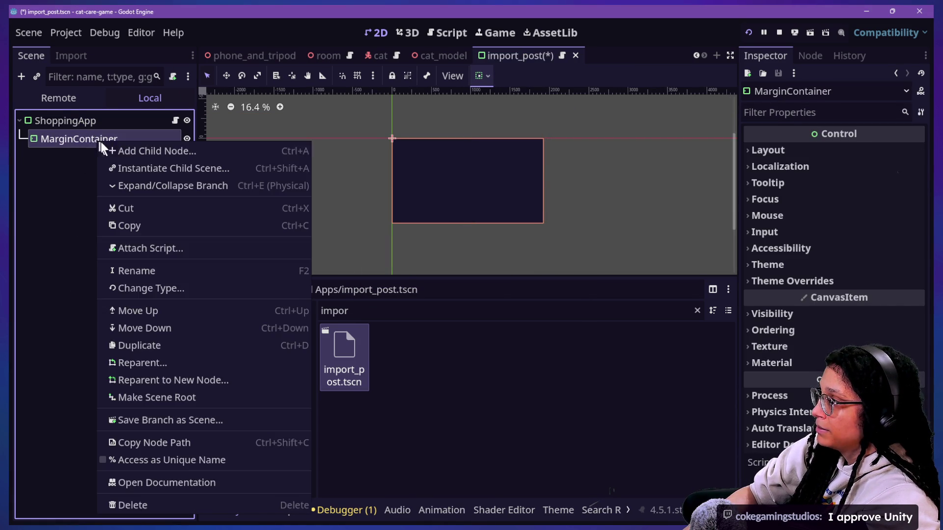
click(130, 156)
text(hbox)
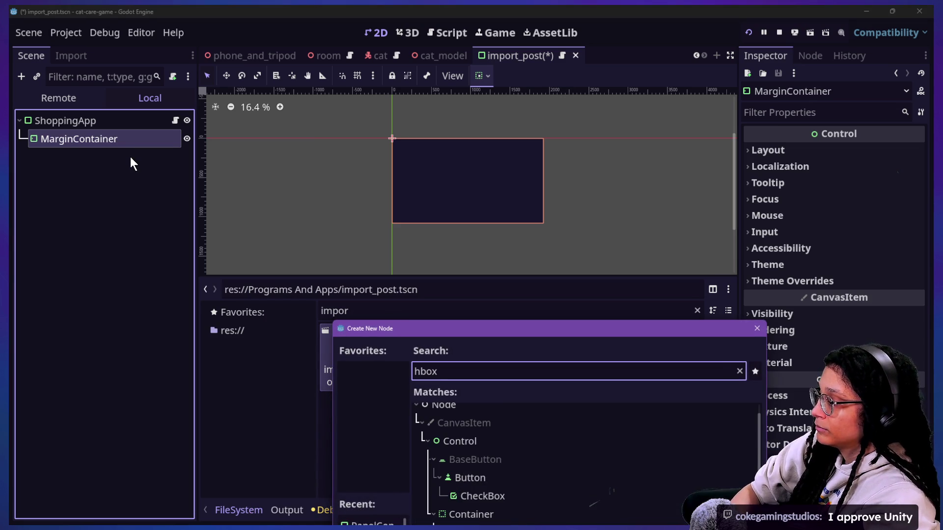
key(BackSpace)
key(BackSpace)
key(BackSpace)
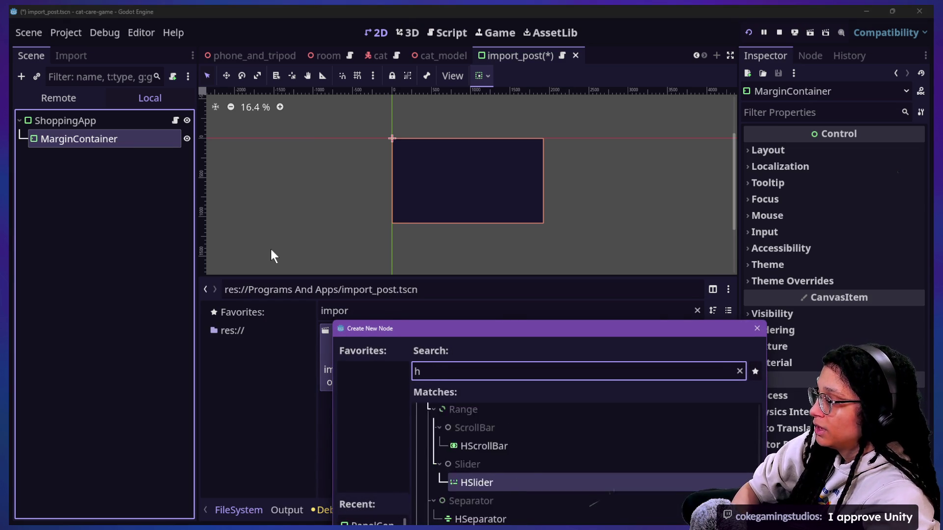
key(BackSpace)
text(vbox)
key(Return)
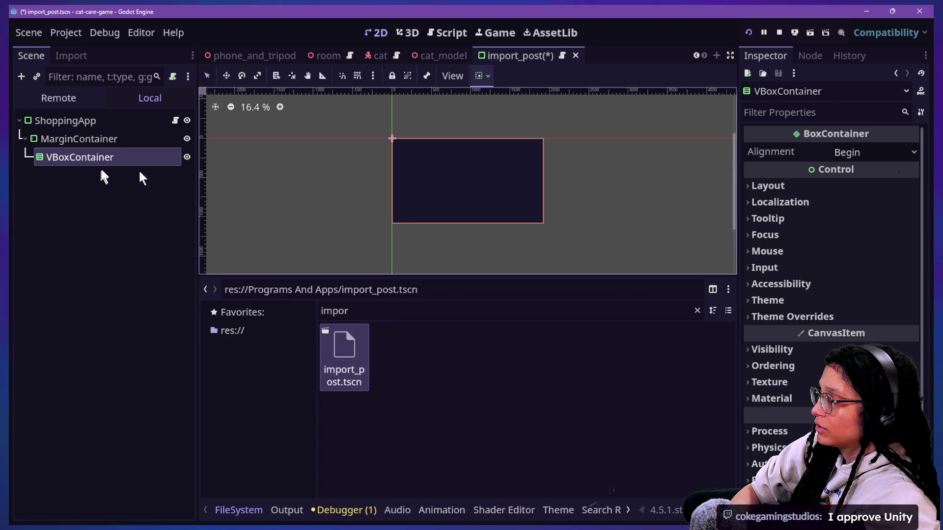
Step: Filter the FileSystem by 'icon.' and add an HBoxContainer under the VBoxContainer
click(432, 315)
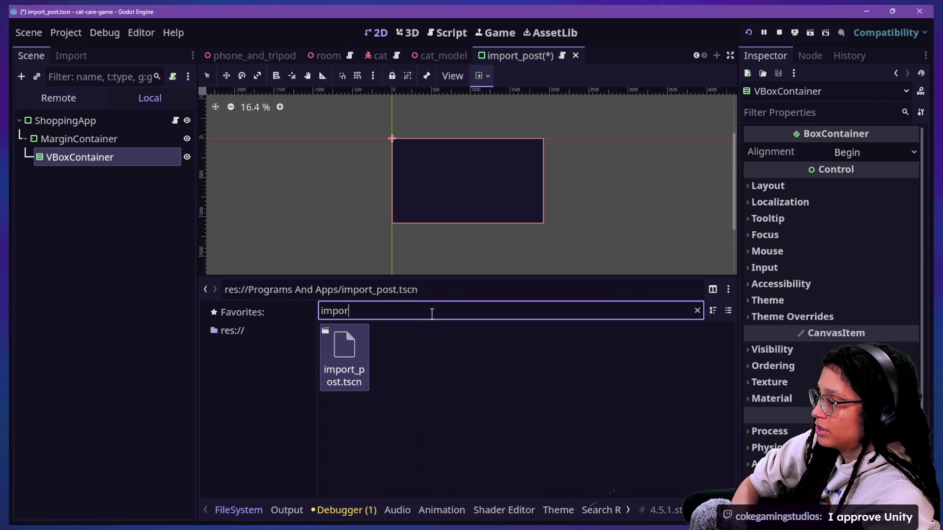
key(BackSpace)
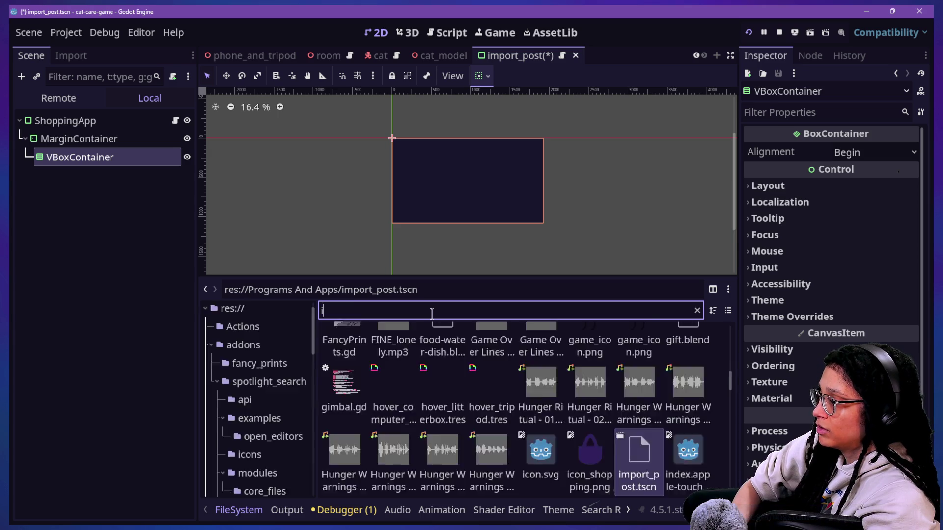
text(icon.)
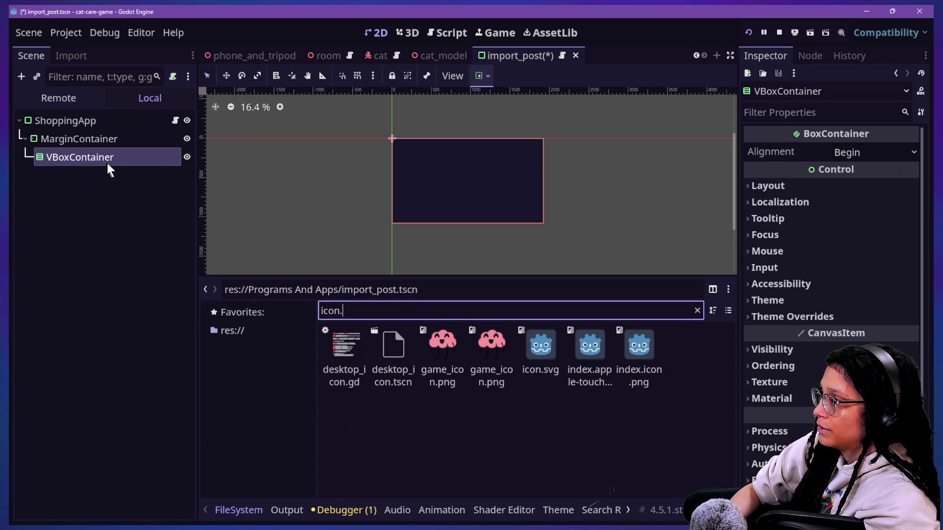
key(ctrl+a)
key(Return)
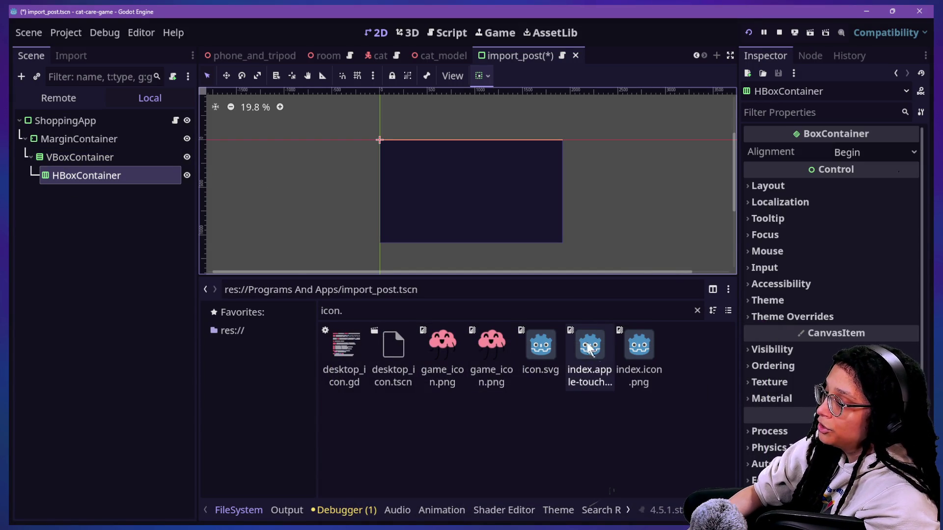
mouse_move(568, 335)
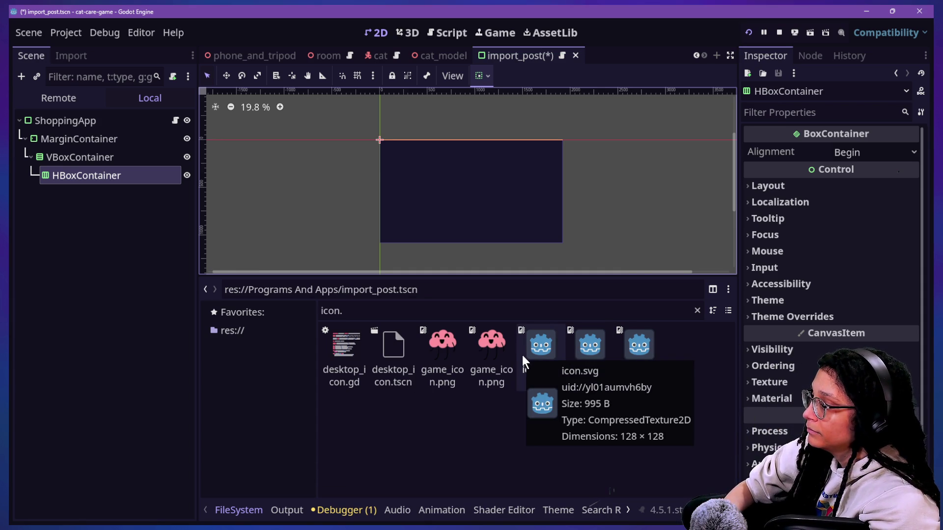
right_click(107, 174)
Step: Add a TextureRect with icon.svg under HBoxContainer and duplicate it twice
click(584, 446)
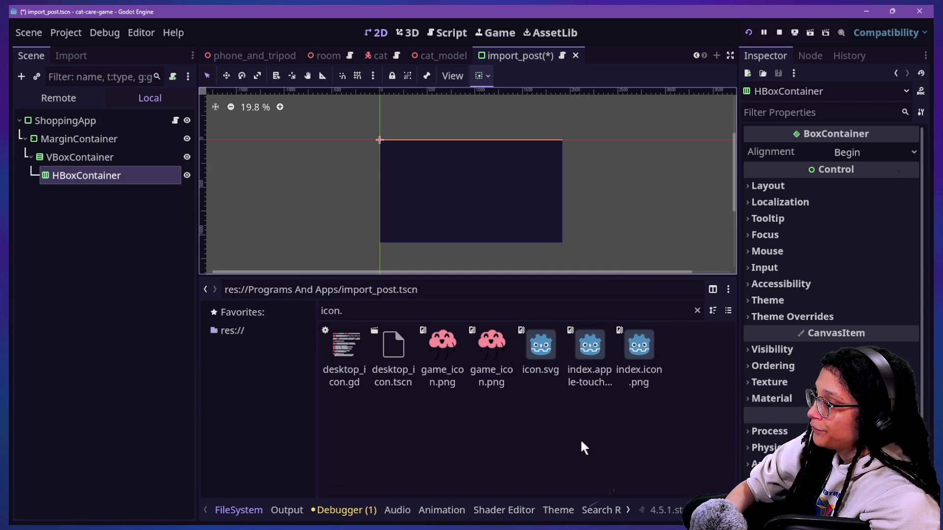
right_click(72, 187)
click(93, 159)
text(rwx)
key(BackSpace)
key(BackSpace)
key(BackSpace)
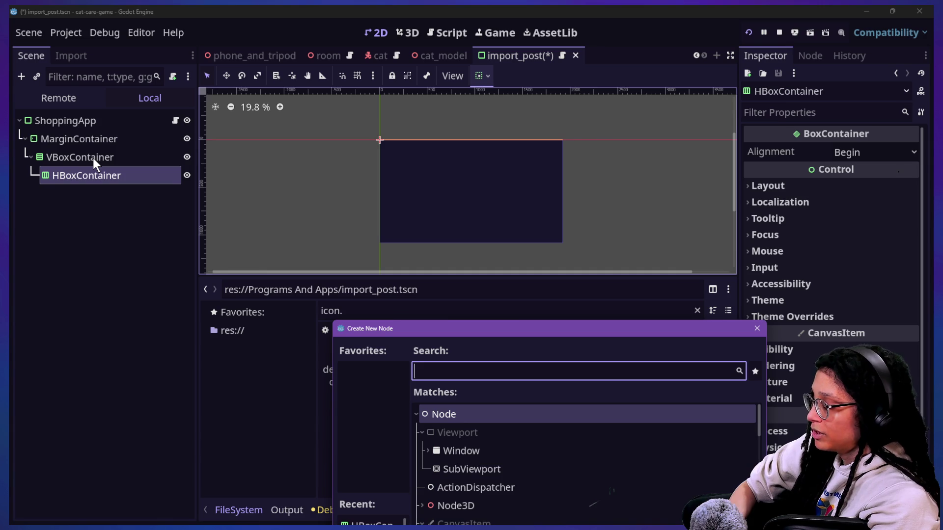
text(textur)
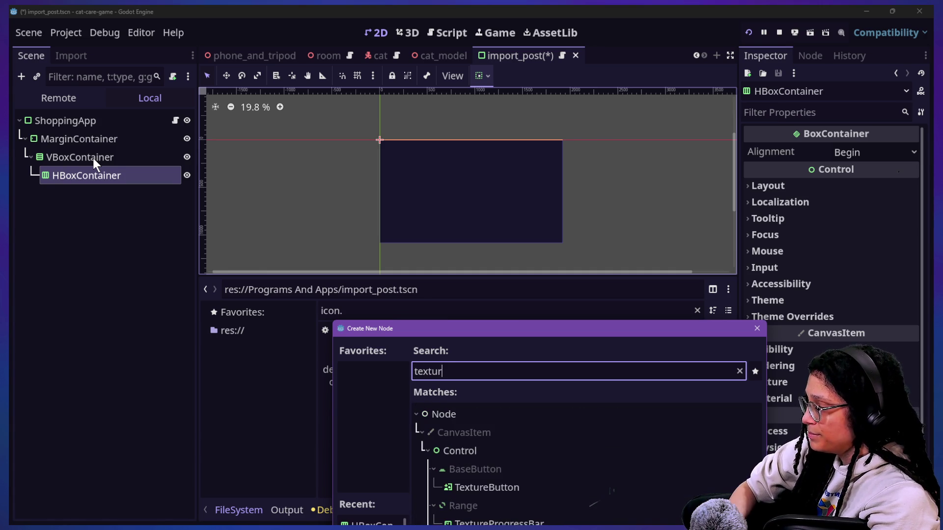
text(ect)
key(Return)
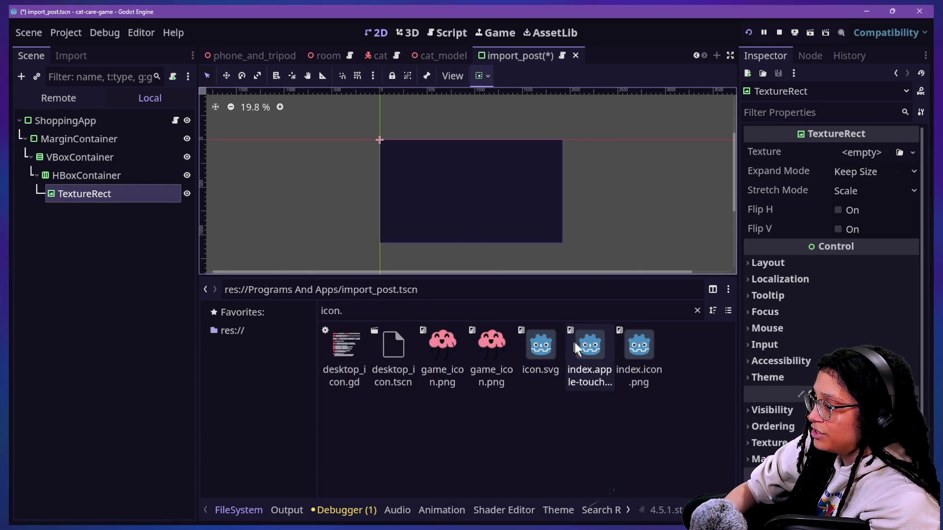
mouse_move(544, 343)
mouse_down()
mouse_move(166, 249)
mouse_move(88, 193)
mouse_up()
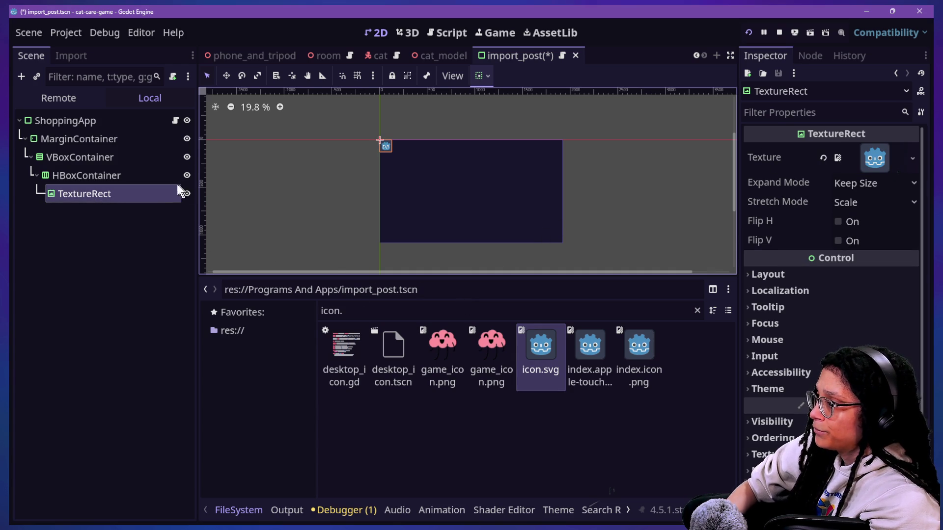
click(125, 202)
click(128, 194)
key(ctrl+d)
key(ctrl+d)
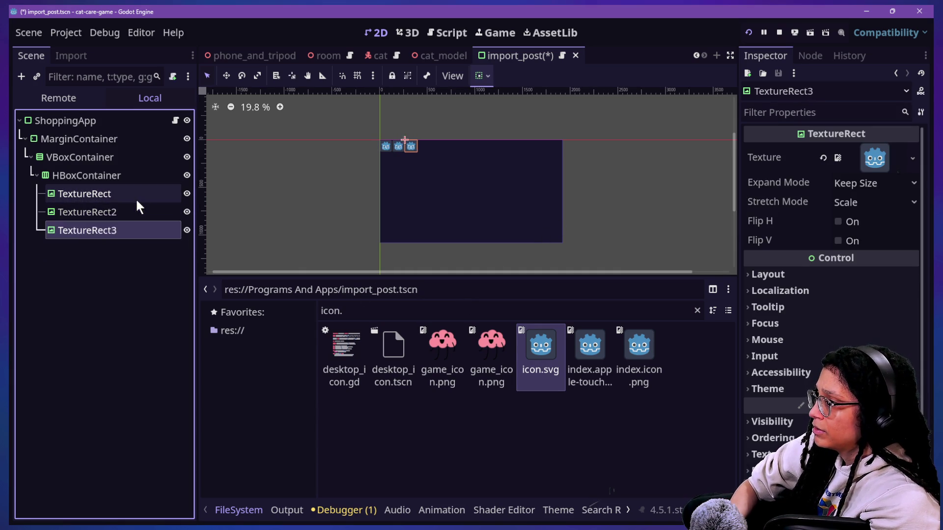
key(ctrl+d)
scroll(413, 139, up, 5)
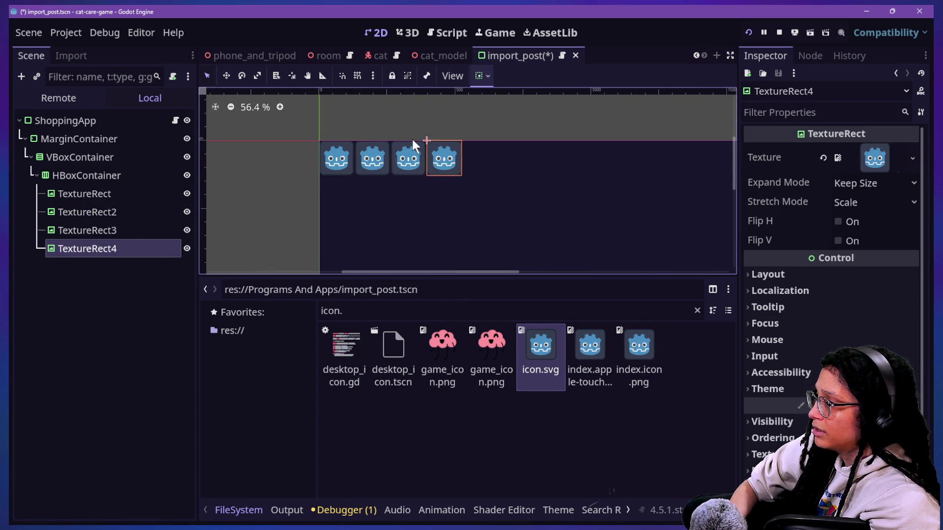
Step: Set MarginContainer's theme constant margins to left 260 and top 340
click(82, 140)
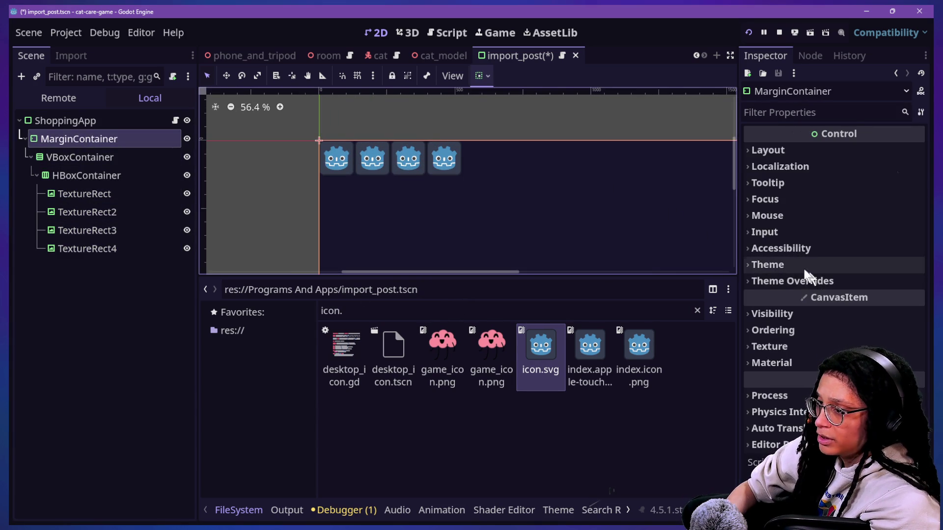
click(798, 281)
click(785, 297)
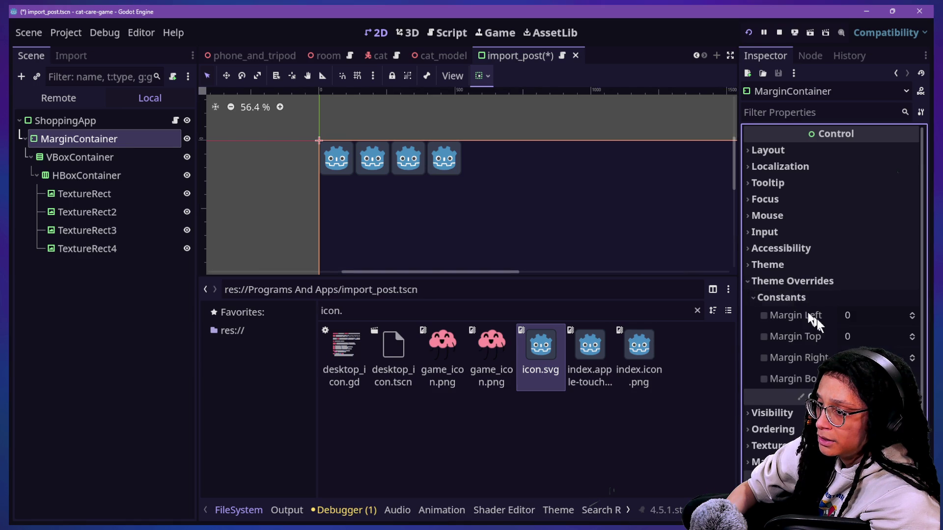
click(856, 336)
text(400)
key(BackSpace)
key(Home)
text(1)
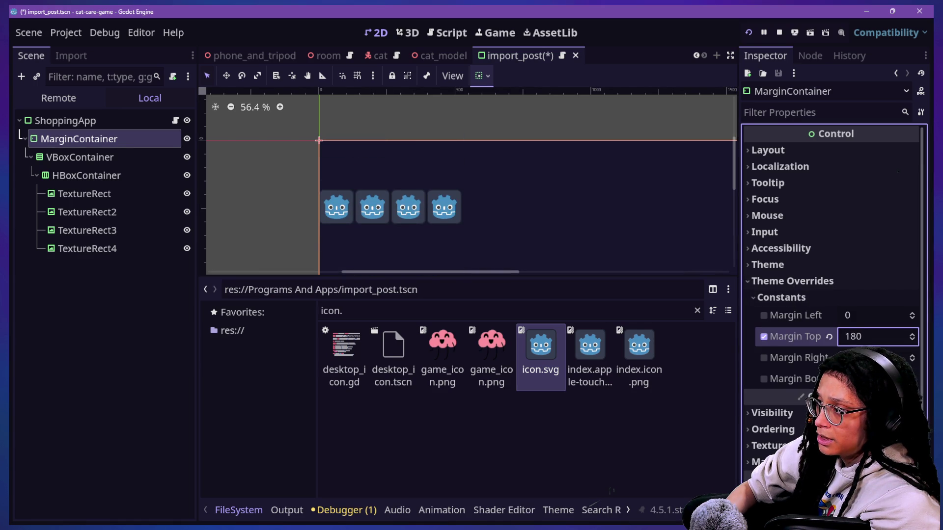
click(857, 315)
text(400)
key(BackSpace)
key(BackSpace)
key(BackSpace)
text(200)
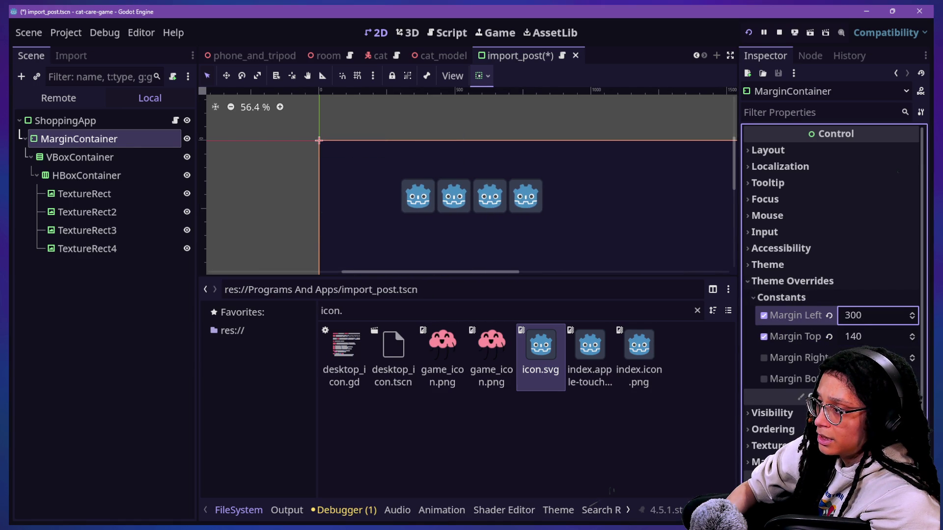
key(BackSpace)
key(BackSpace)
text(60)
key(Tab)
text(340)
click(604, 225)
scroll(602, 220, down, 3)
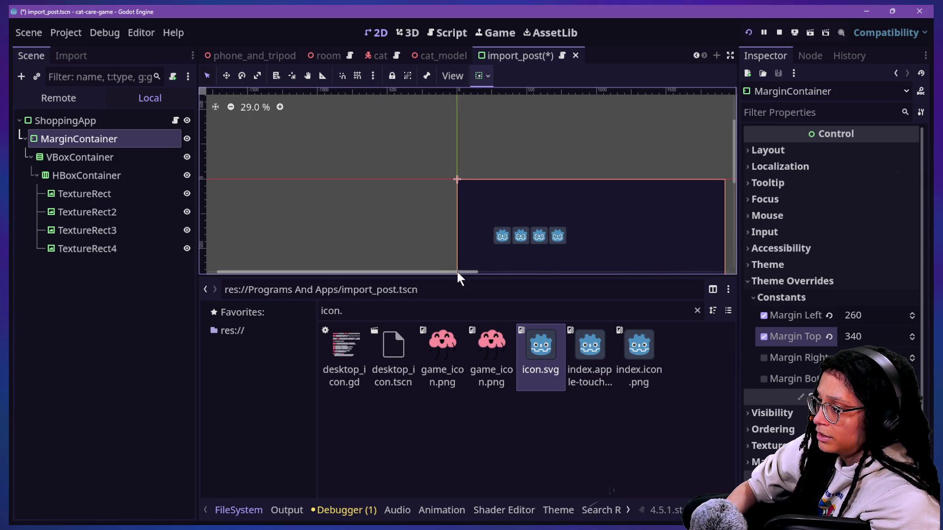
drag(457, 271, 494, 277)
drag(734, 148, 733, 162)
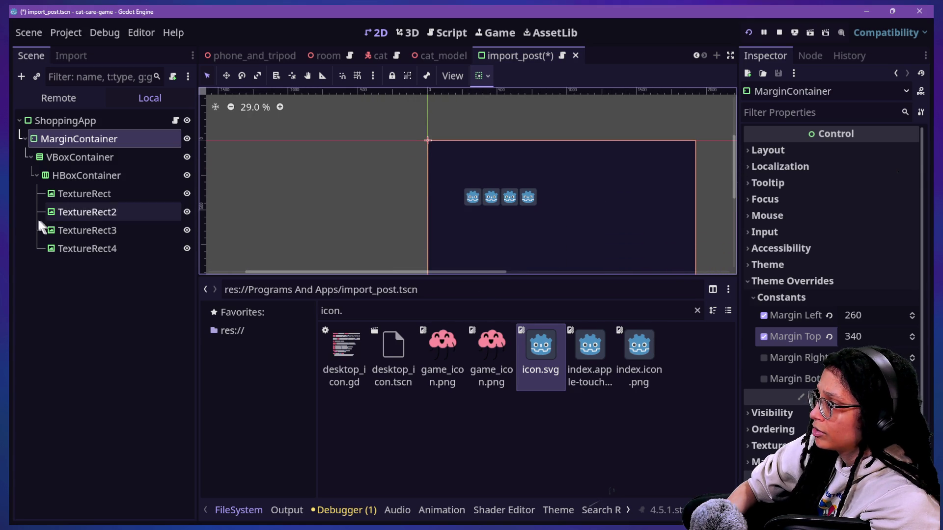
click(65, 123)
Step: Add a Label and a VBoxContainer as children of ShoppingApp
right_click(68, 139)
key(Escape)
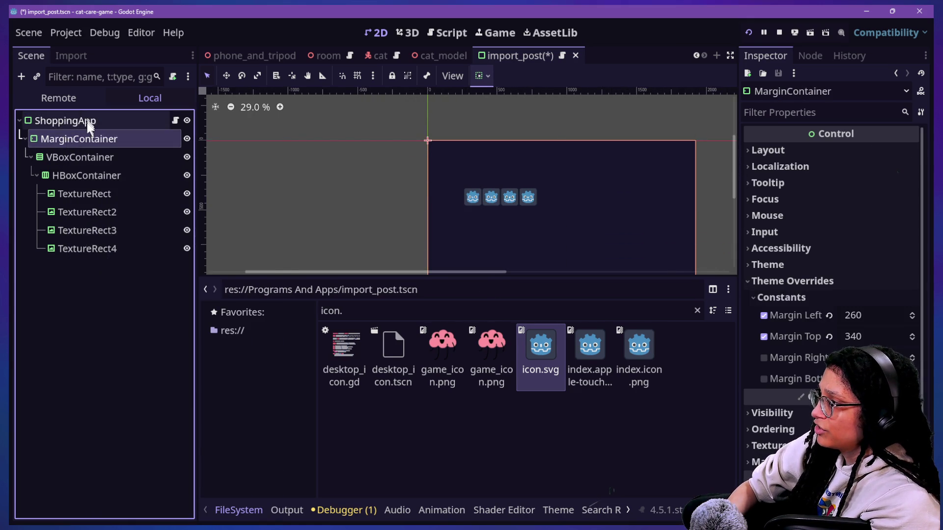
right_click(87, 122)
key(Escape)
key(ctrl+a)
text(label)
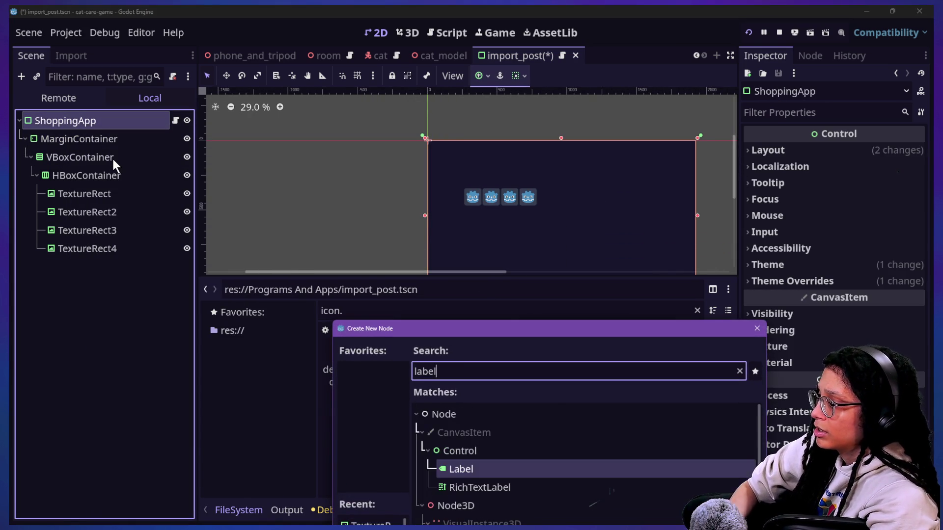
key(Return)
right_click(75, 118)
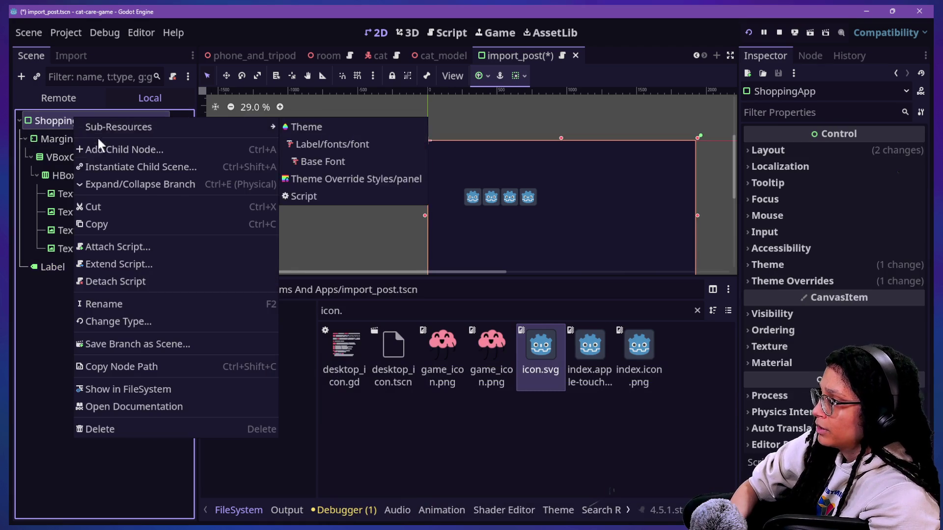
click(98, 143)
text(vbox)
key(Return)
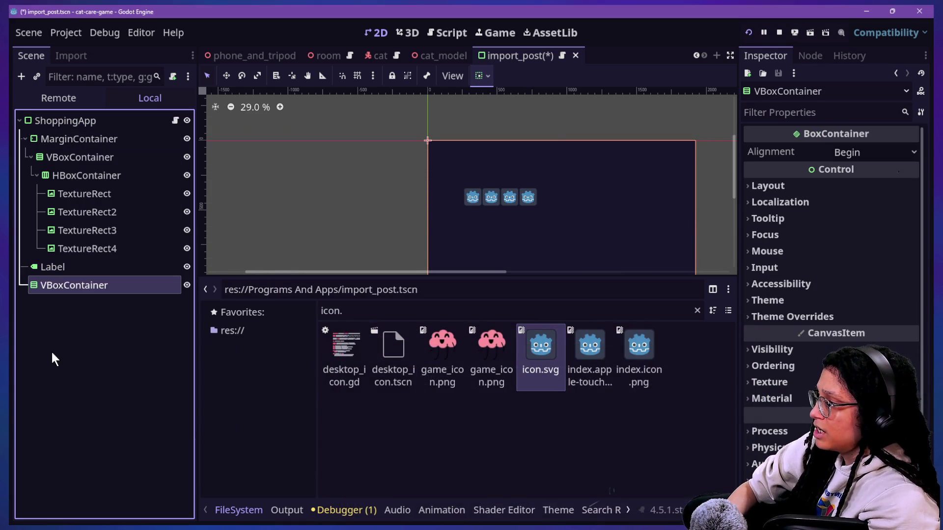
Step: Nest MarginContainer and the Label in the VBoxContainer, Label on top reading 'Import Post...'
mouse_move(52, 286)
mouse_down()
mouse_move(108, 101)
mouse_move(94, 155)
mouse_move(90, 142)
mouse_up()
mouse_move(74, 285)
mouse_down()
mouse_move(90, 267)
mouse_move(105, 188)
mouse_up()
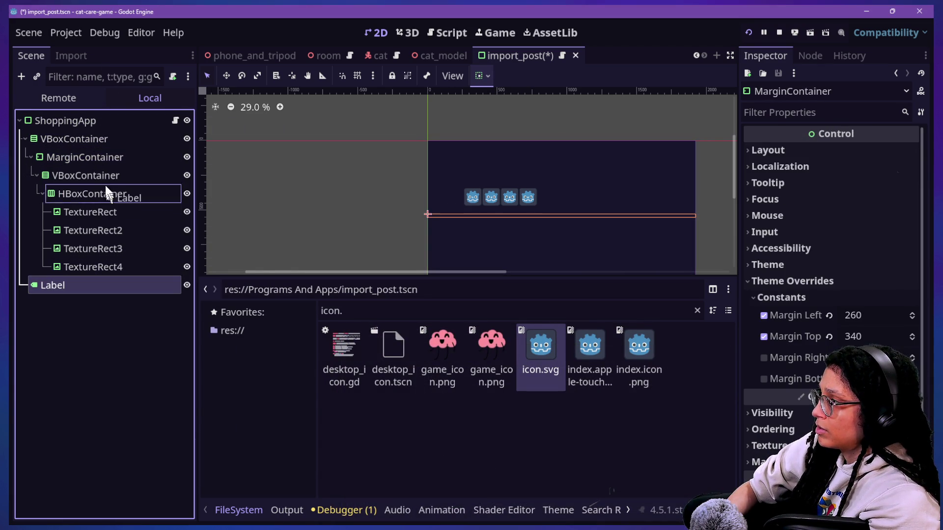
drag(93, 147, 98, 154)
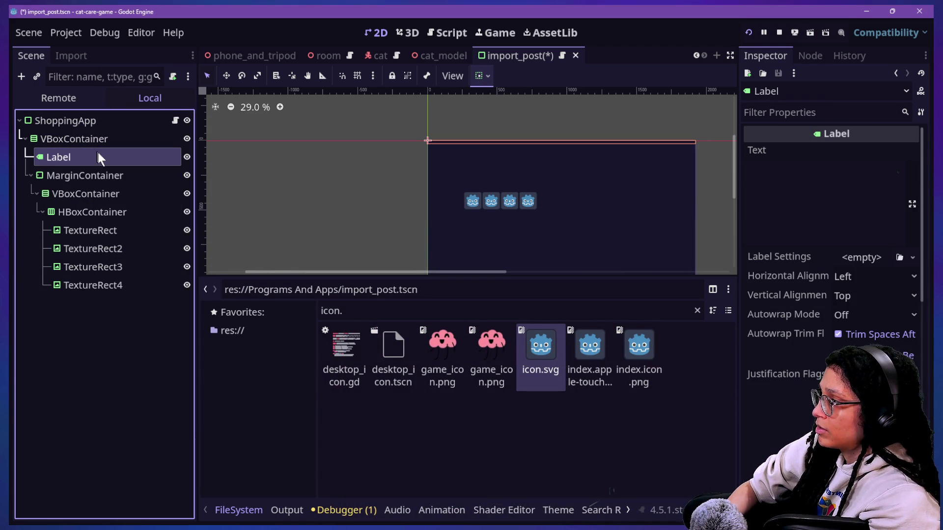
click(871, 166)
text(Import Po)
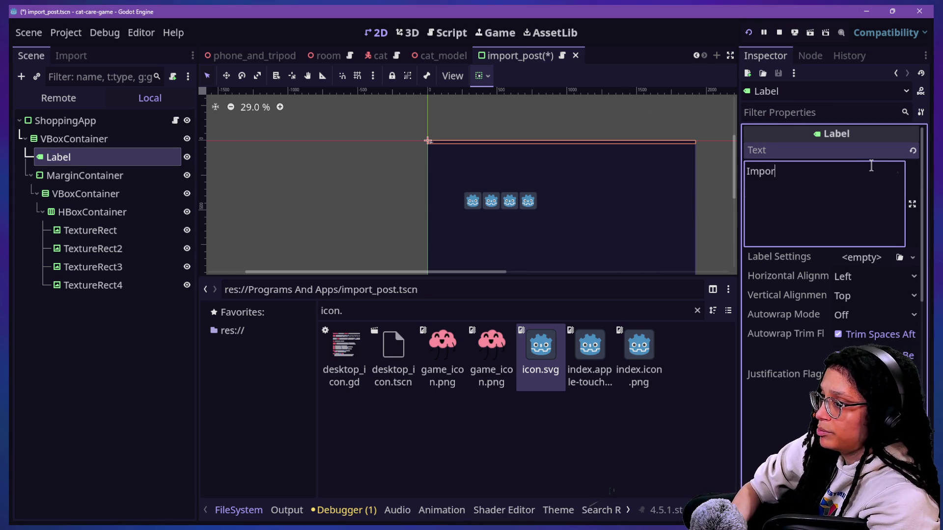
text(st...)
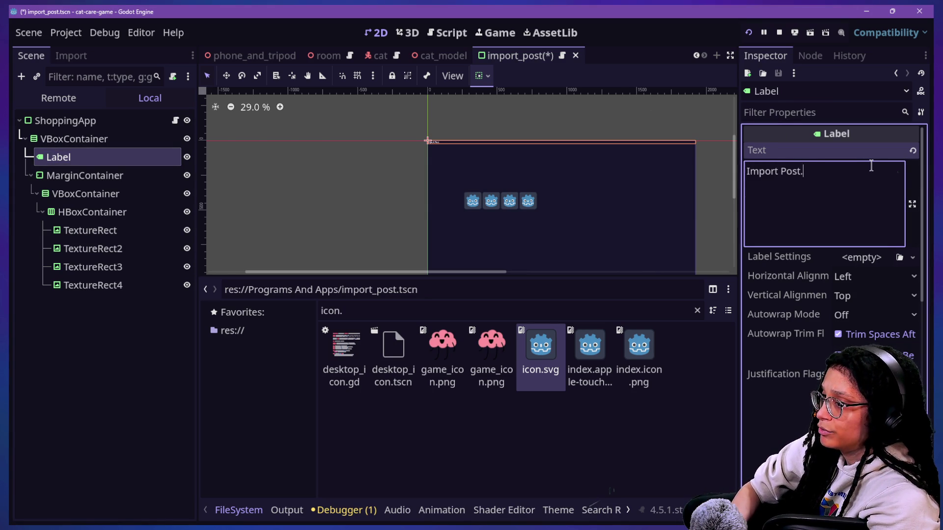
scroll(779, 400, down, 4)
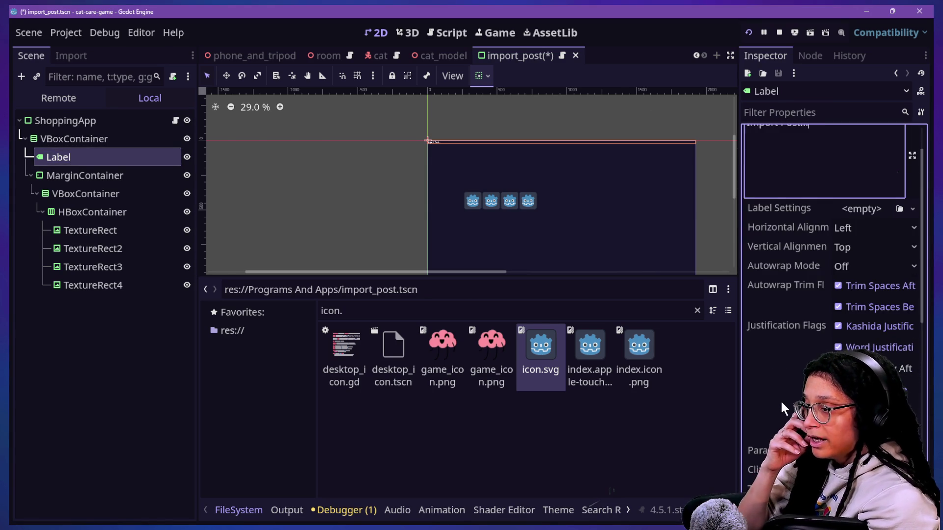
scroll(780, 362, down, 8)
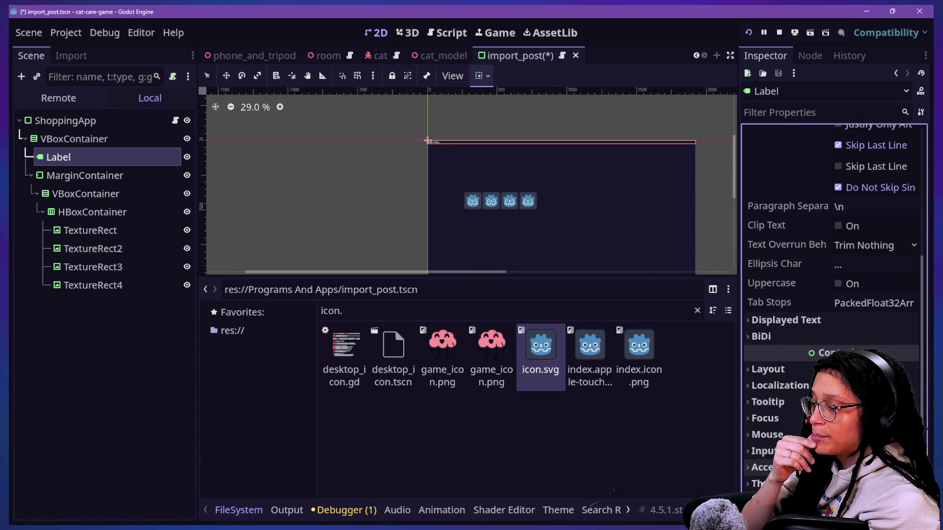
scroll(841, 494, down, 6)
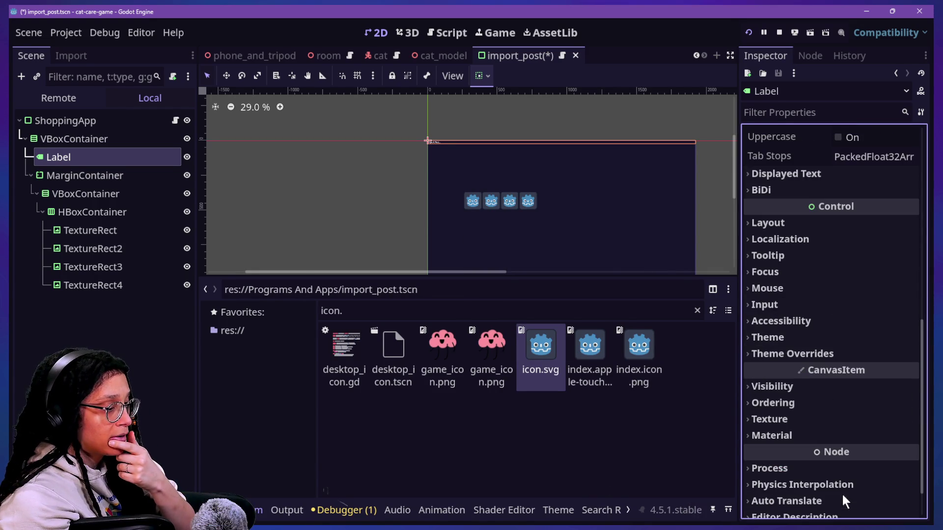
click(844, 354)
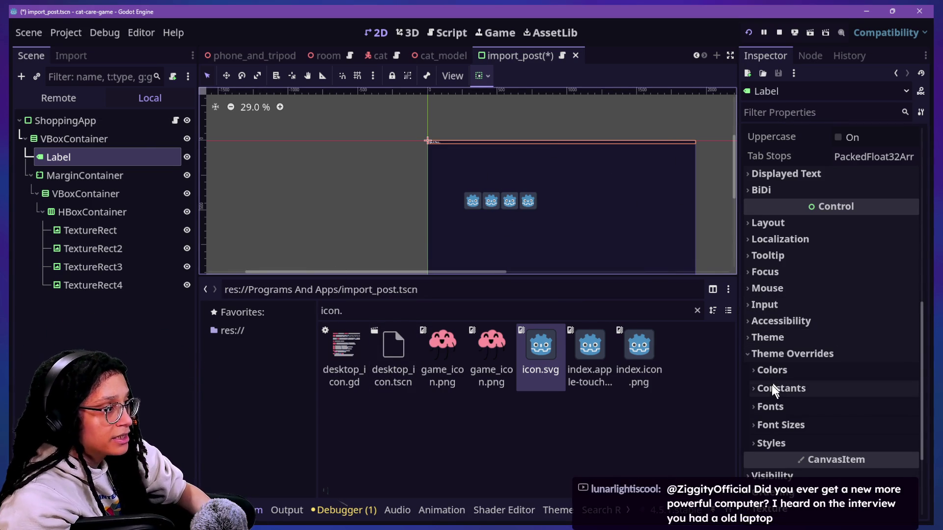
click(132, 122)
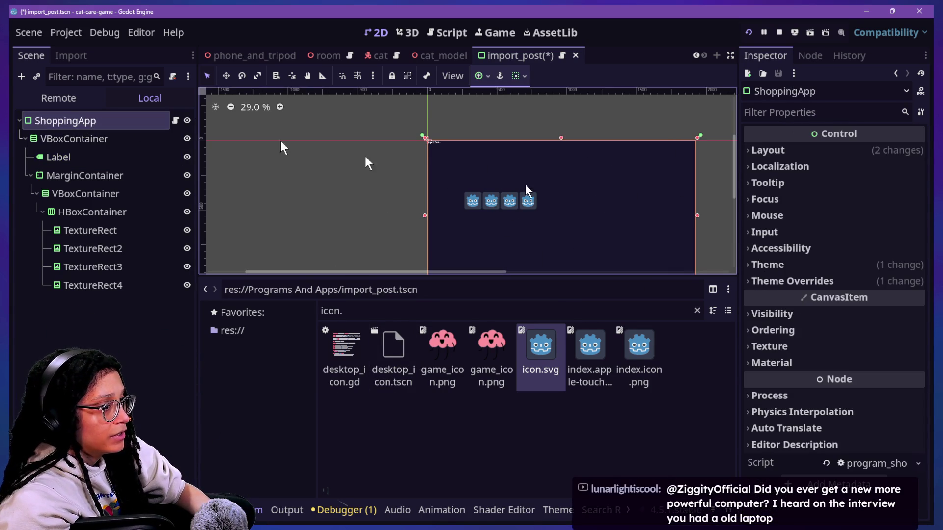
click(834, 264)
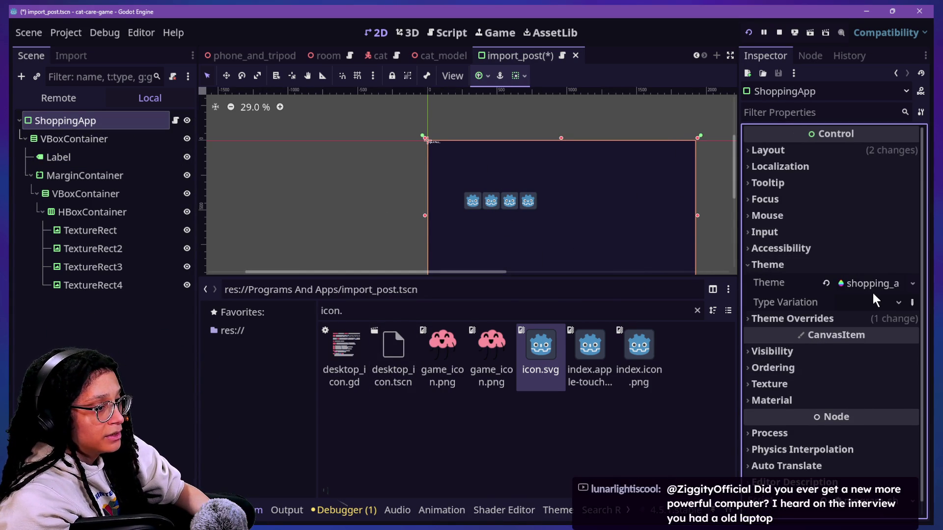
click(872, 290)
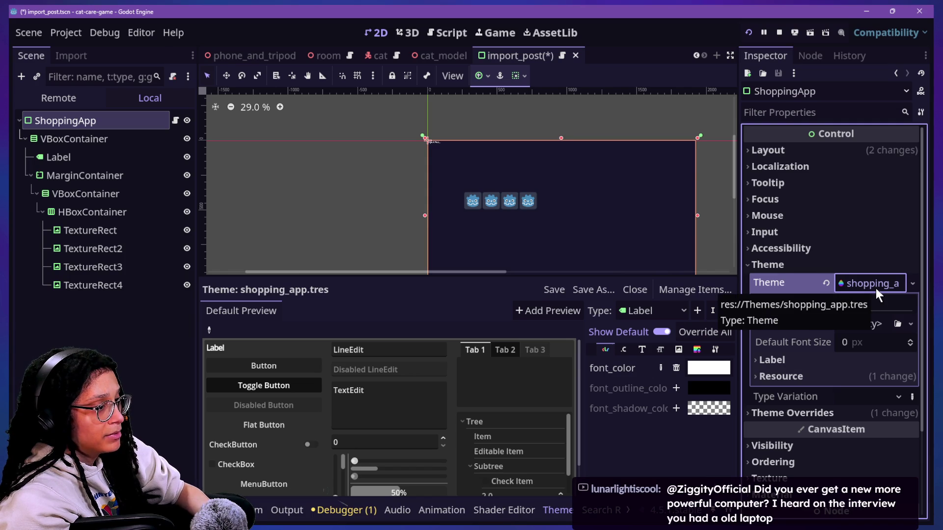
click(912, 283)
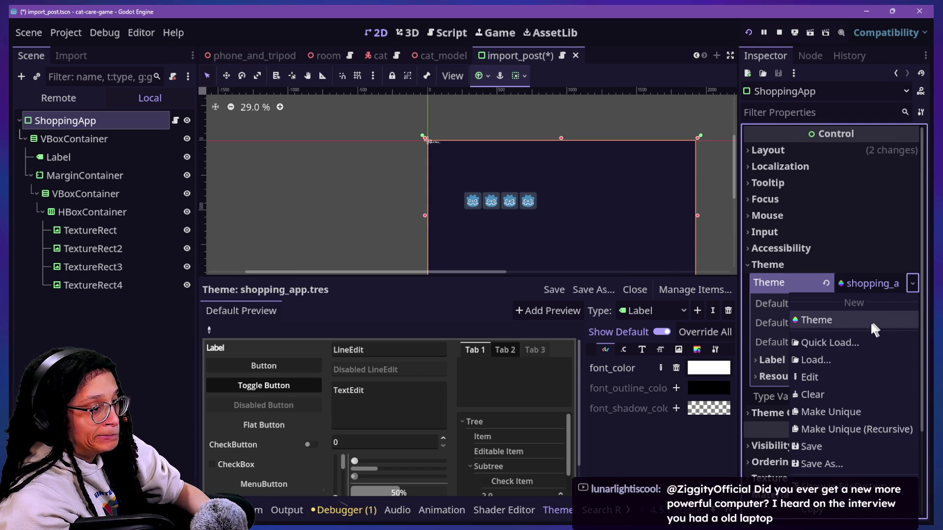
click(854, 342)
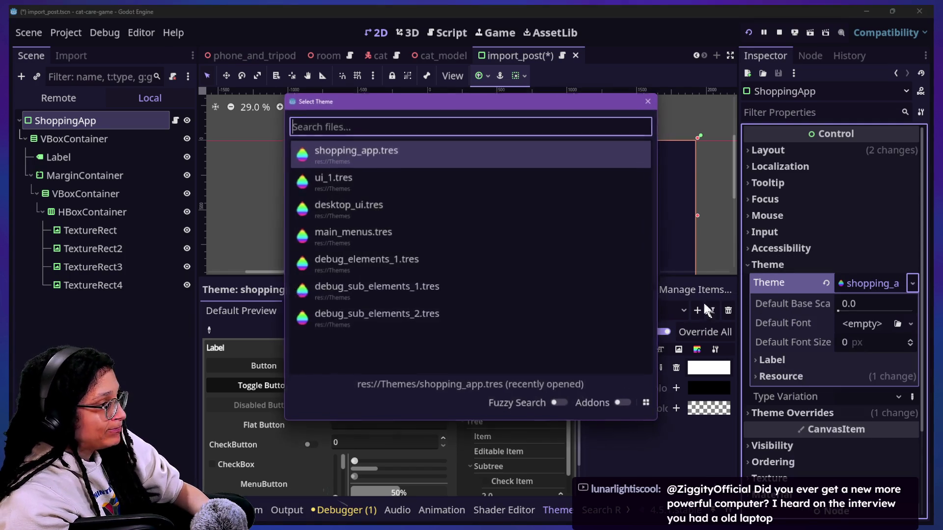
click(395, 182)
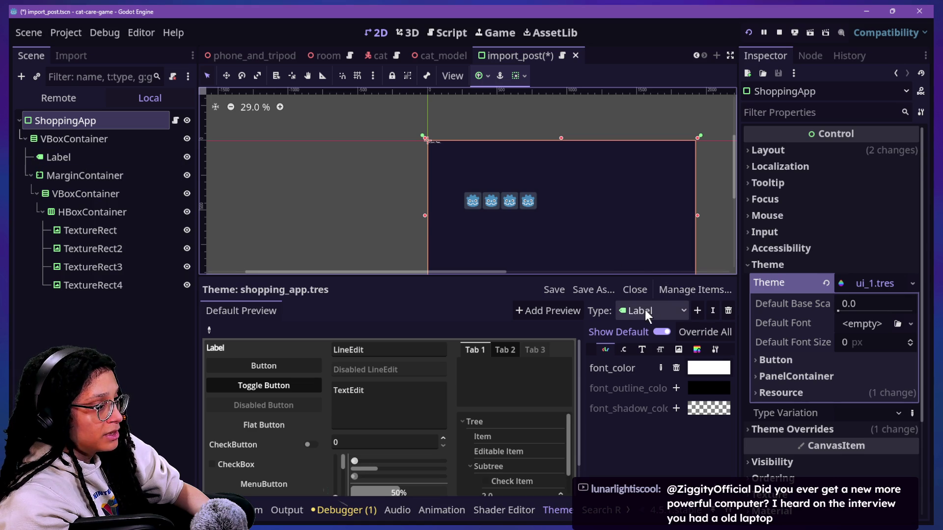
click(643, 349)
click(660, 349)
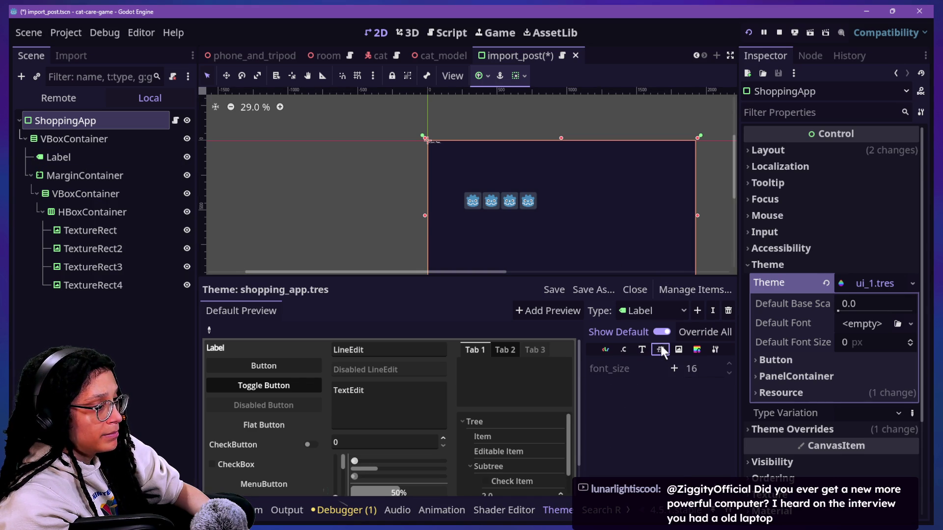
click(912, 287)
click(859, 343)
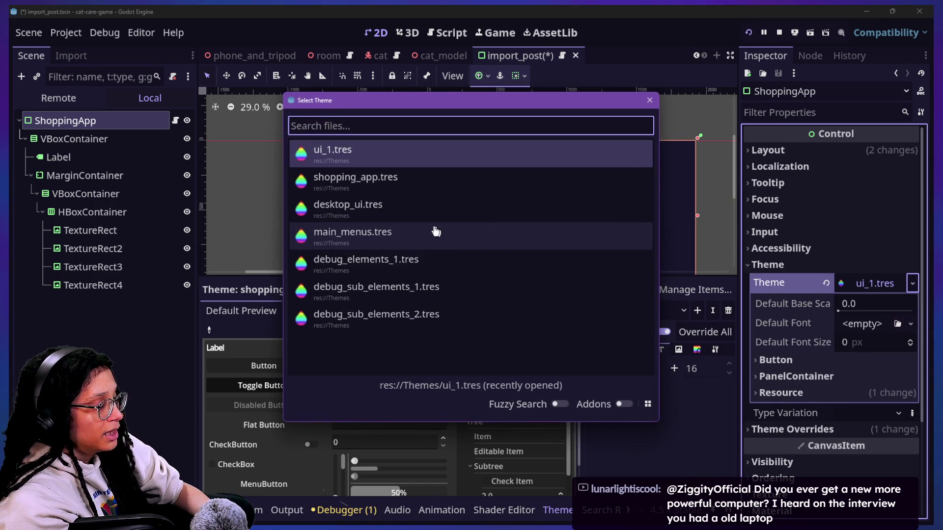
click(420, 240)
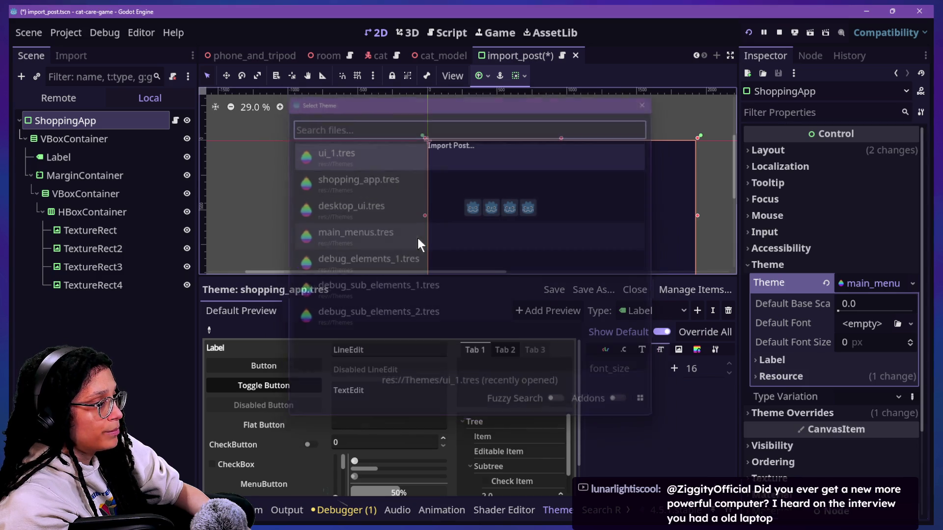
scroll(444, 138, up, 5)
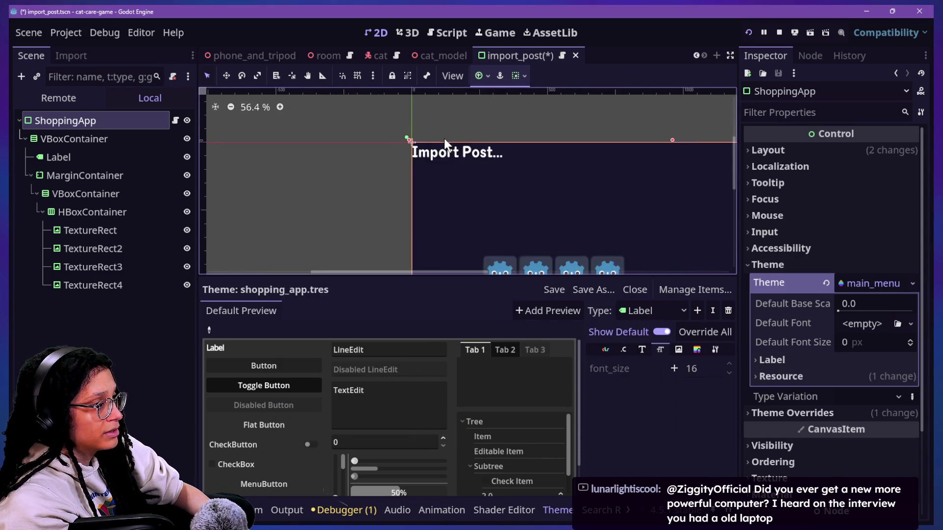
scroll(444, 138, down, 2)
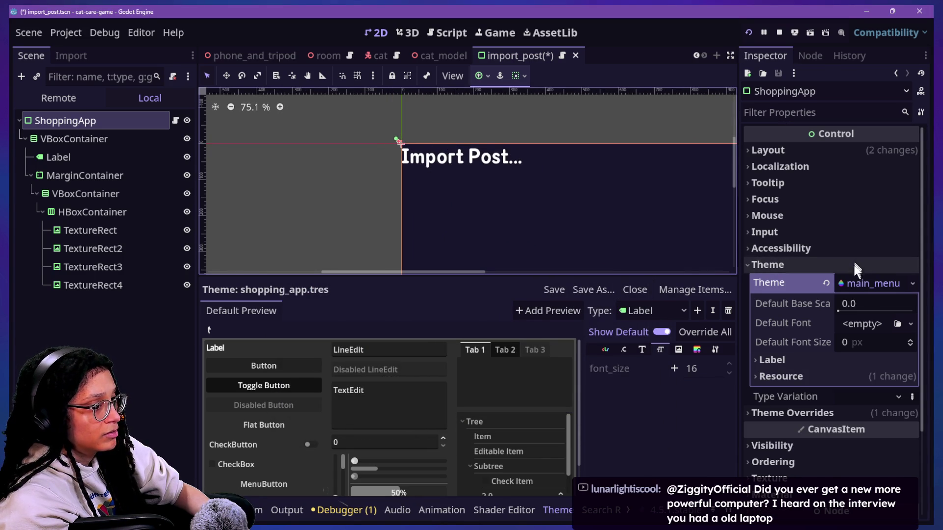
click(912, 284)
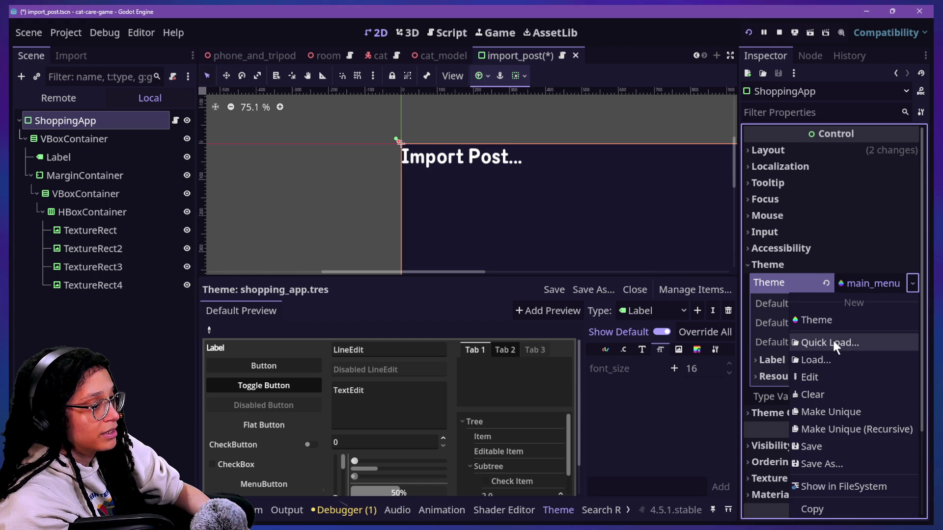
click(833, 342)
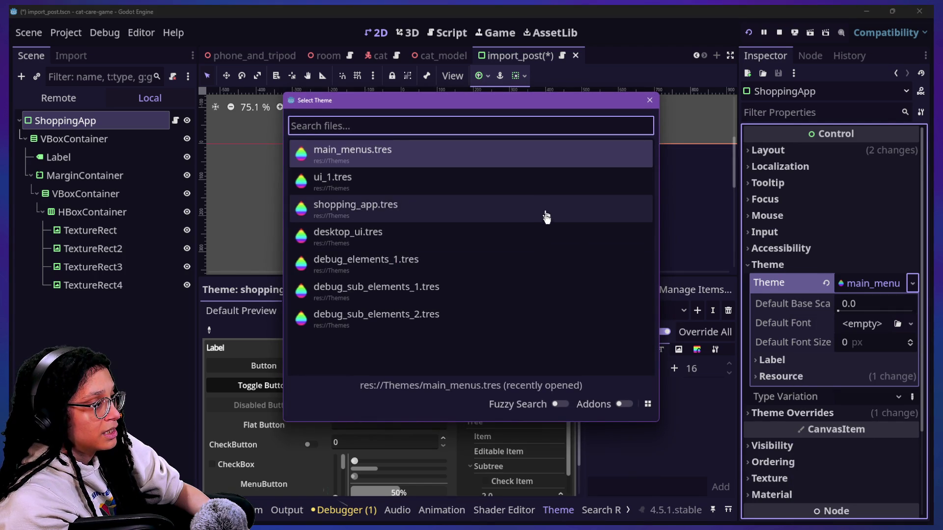
click(547, 235)
scroll(532, 183, down, 7)
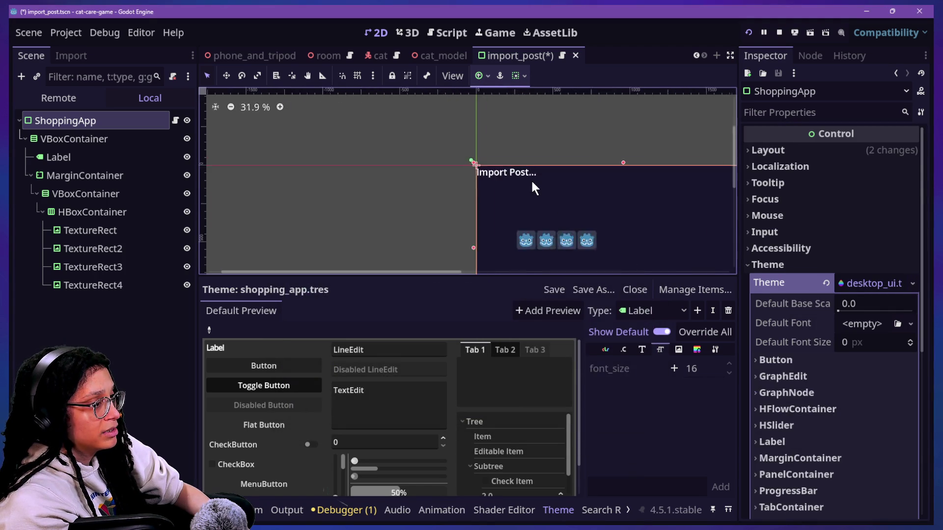
scroll(532, 182, up, 4)
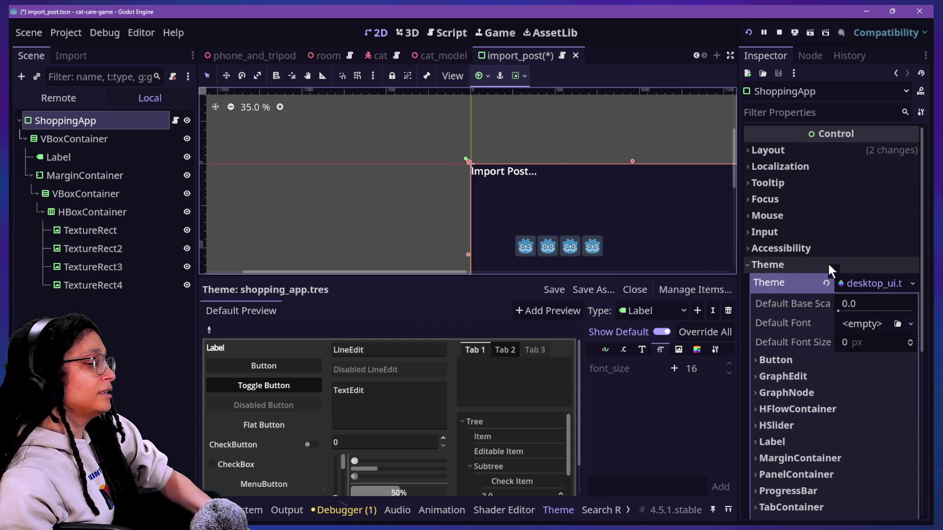
Step: Enlarge the Import Post... title's font size and centre it horizontally
click(89, 174)
click(86, 165)
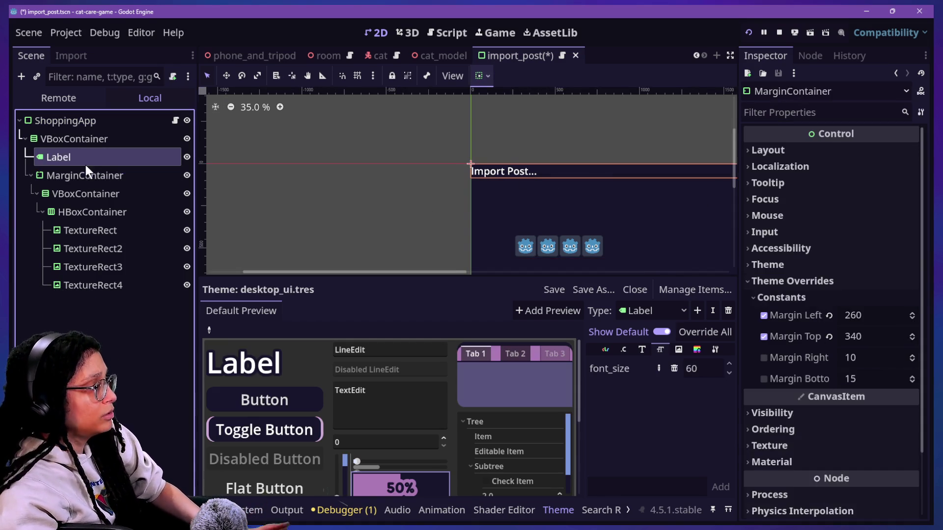
click(776, 424)
mouse_move(847, 446)
mouse_down()
mouse_move(884, 446)
mouse_move(842, 446)
mouse_up()
scroll(843, 343, up, 10)
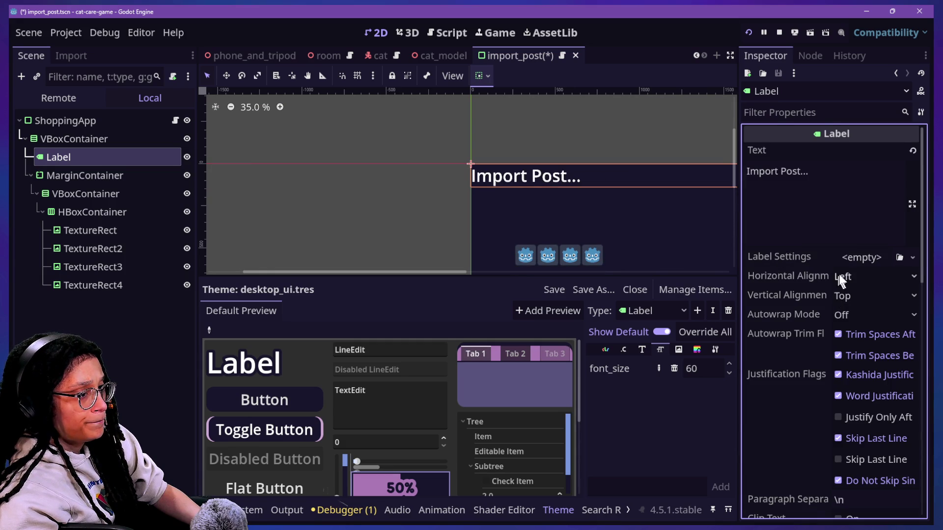
click(835, 277)
click(856, 312)
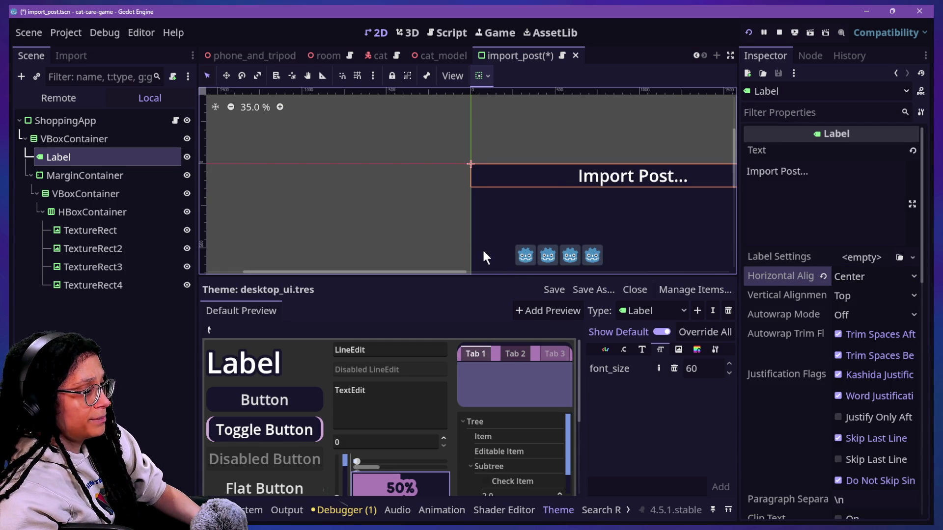
drag(448, 271, 548, 271)
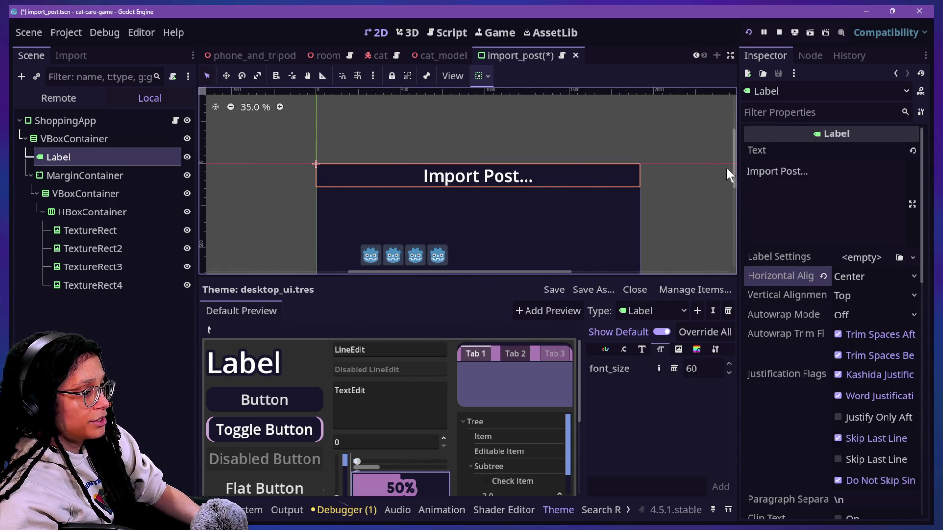
drag(734, 170, 736, 180)
Step: Add an HSeparator to the VBoxContainer and place it above the title Label
click(66, 139)
click(68, 152)
right_click(64, 137)
click(84, 149)
text(sepa)
key(Return)
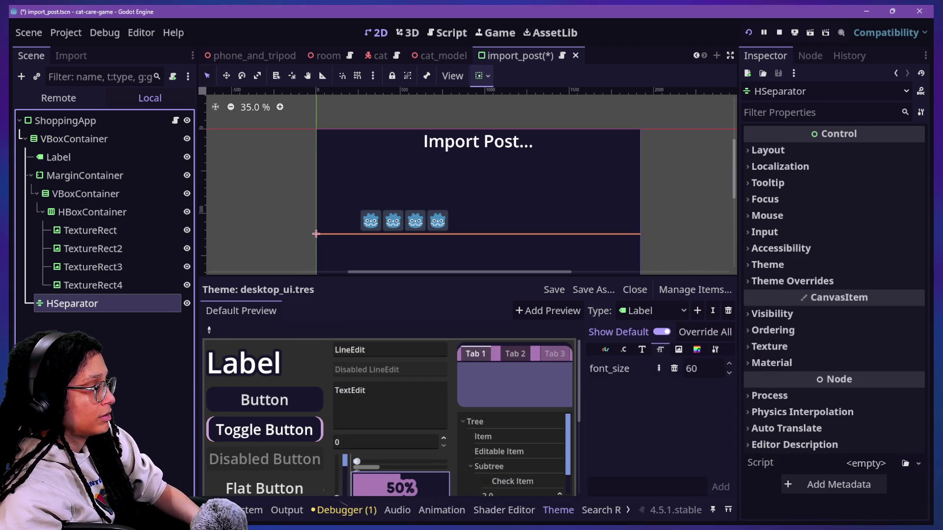
mouse_move(64, 303)
mouse_down()
mouse_move(77, 170)
mouse_move(93, 148)
mouse_up()
Step: Give the HSeparator a Separation of 124 and an empty, invisible separator style
click(838, 153)
click(839, 155)
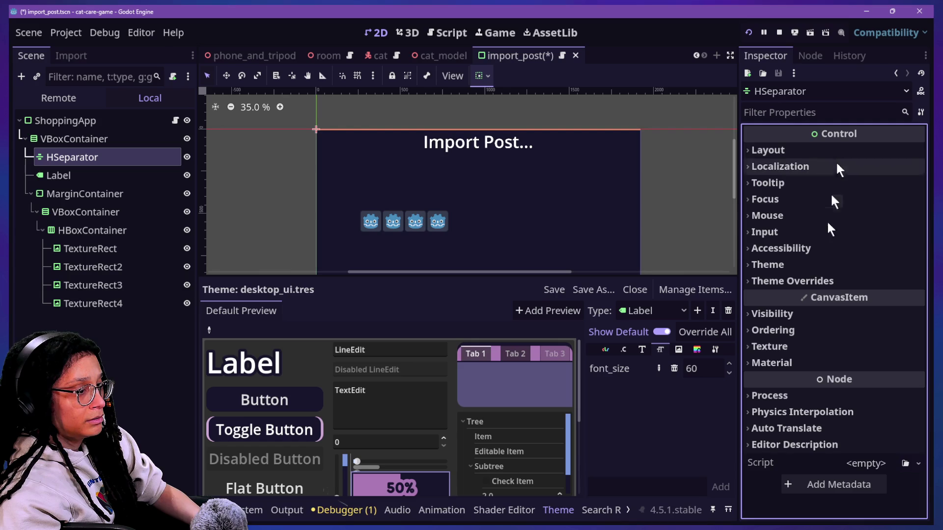
click(804, 280)
click(811, 297)
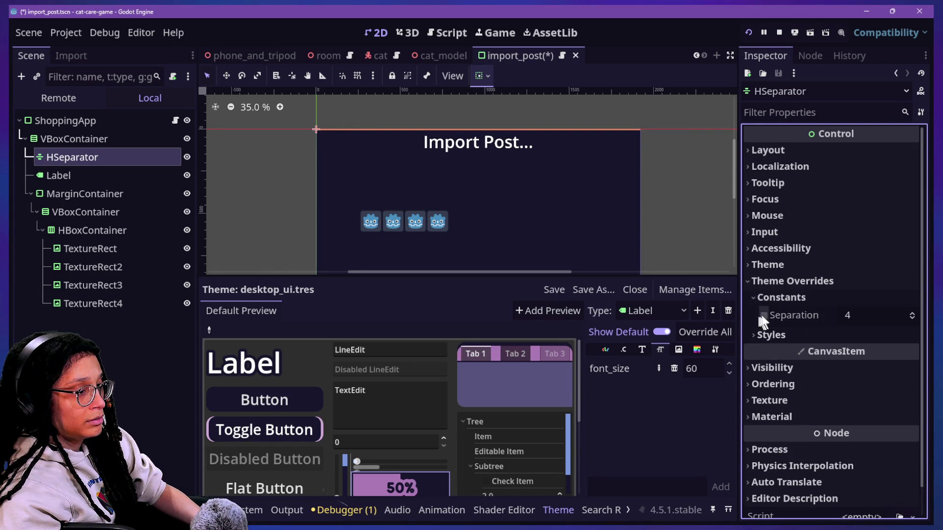
mouse_move(831, 322)
mouse_down()
mouse_move(913, 315)
mouse_move(867, 315)
mouse_up()
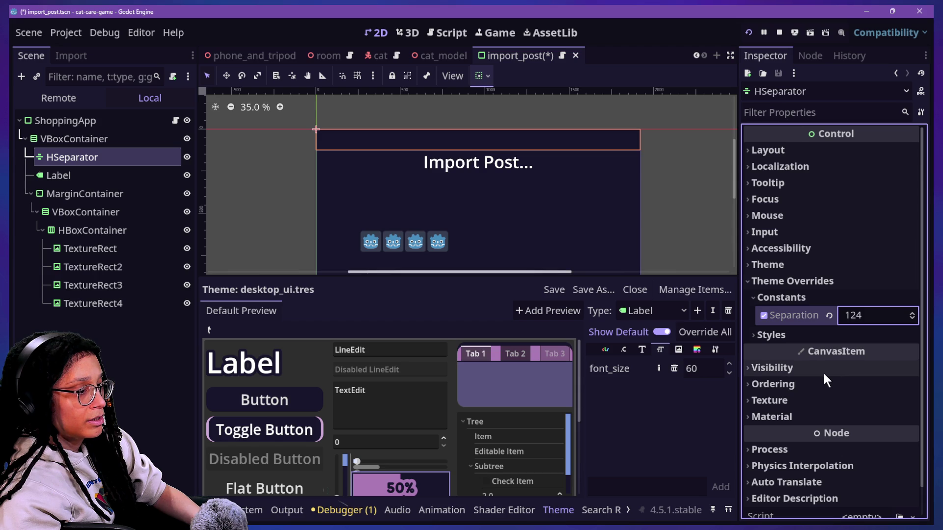
scroll(824, 373, down, 2)
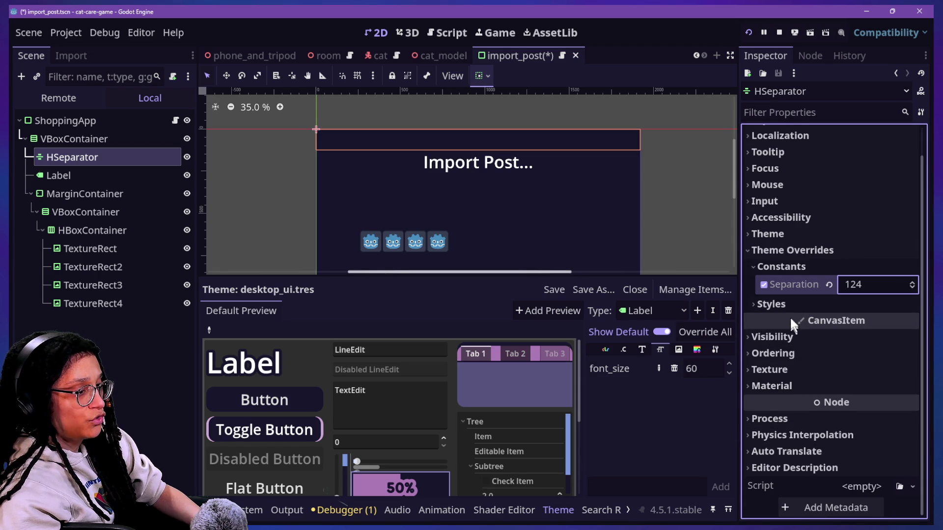
click(795, 305)
click(910, 323)
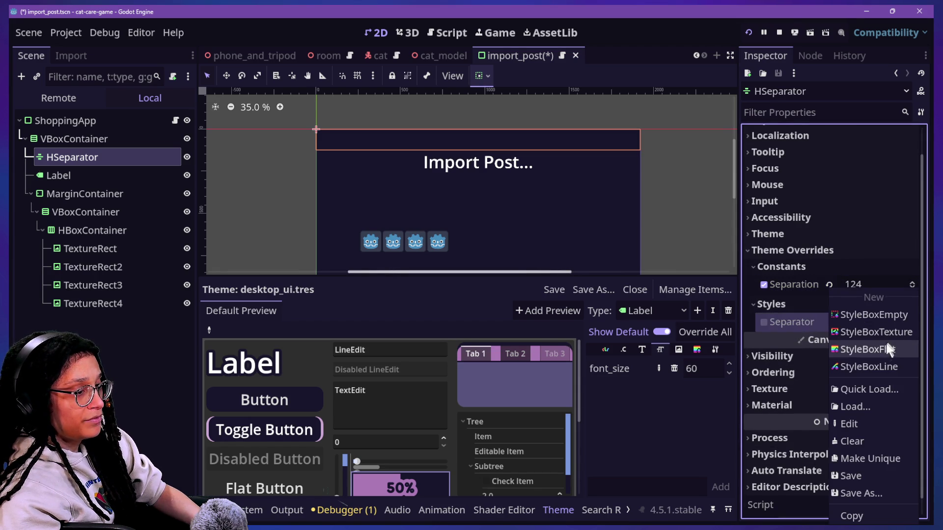
click(880, 315)
click(158, 166)
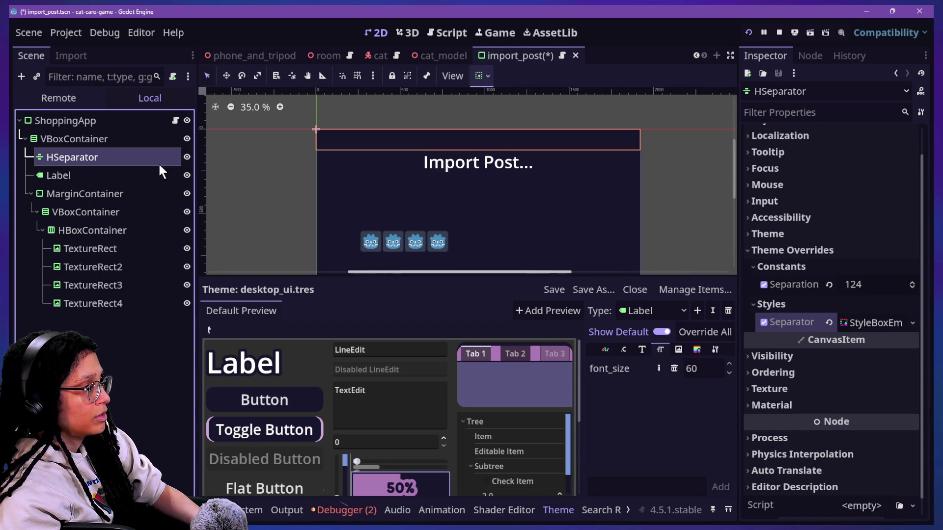
Step: Reduce MarginContainer's top margin to 70, raising the icons
click(108, 199)
click(109, 224)
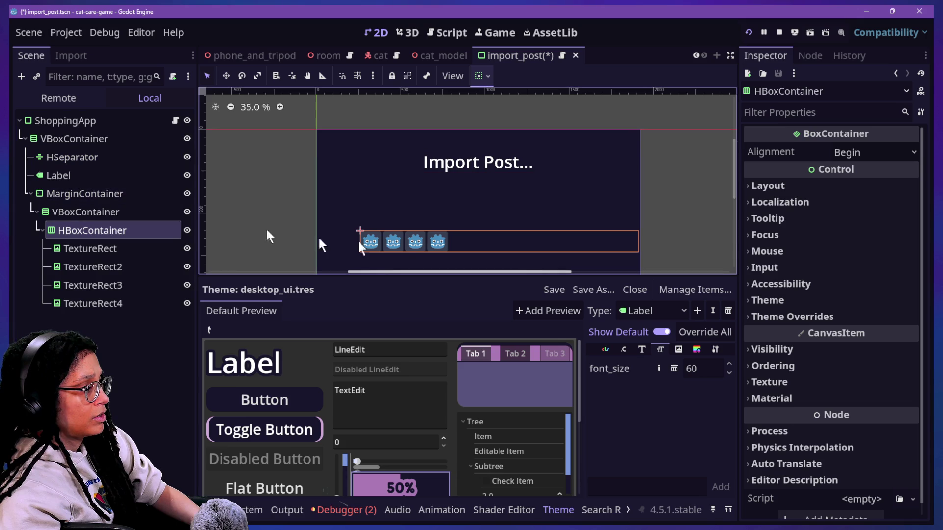
click(91, 175)
click(90, 192)
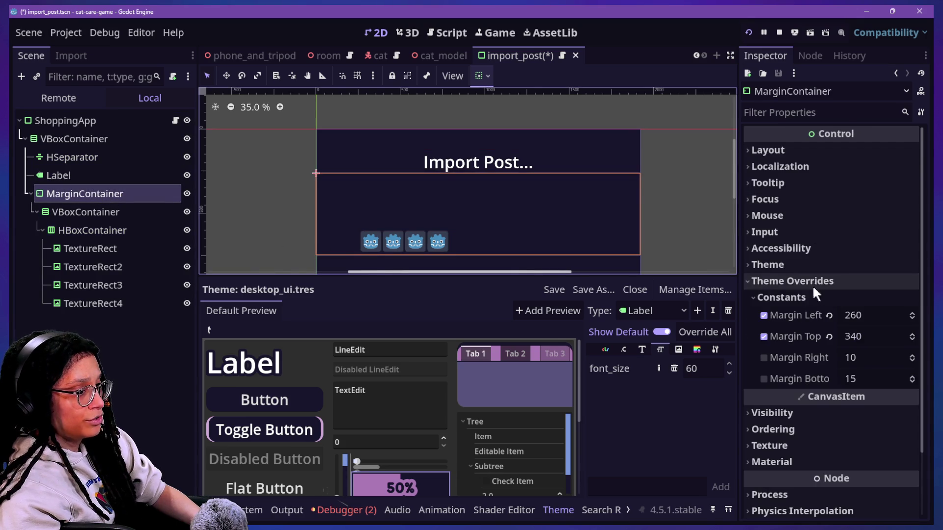
click(828, 336)
drag(865, 336, 891, 335)
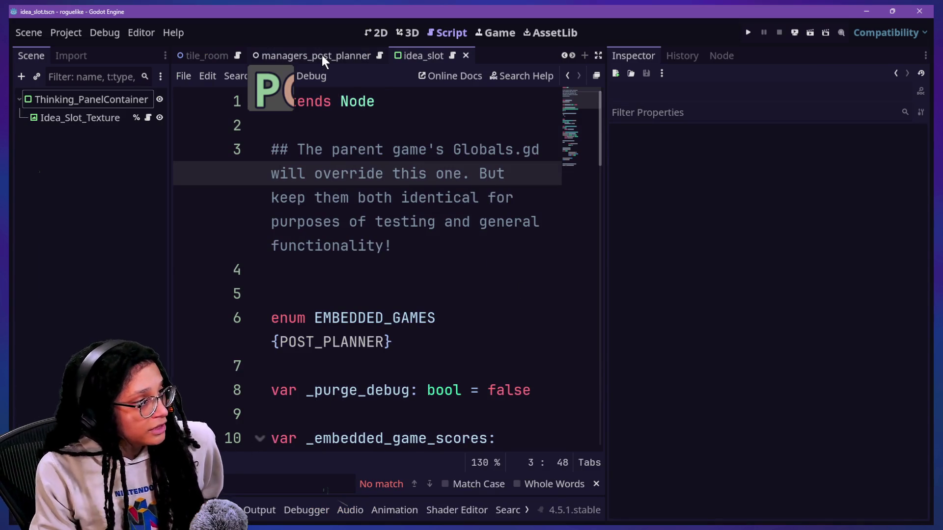
Step: Change the POST_PLANNER score value from an empty array [] to an empty dictionary {}
key(ctrl+shift+F11)
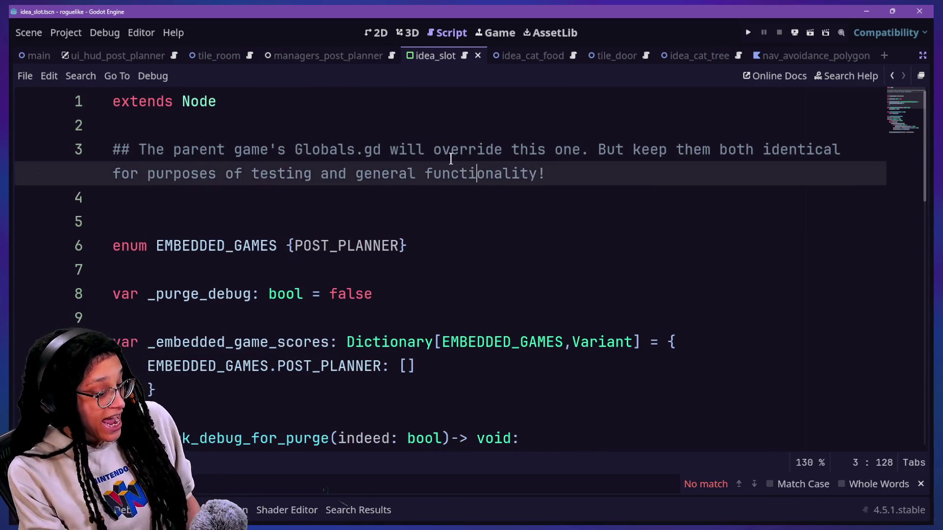
scroll(458, 323, down, 1)
scroll(458, 324, down, 2)
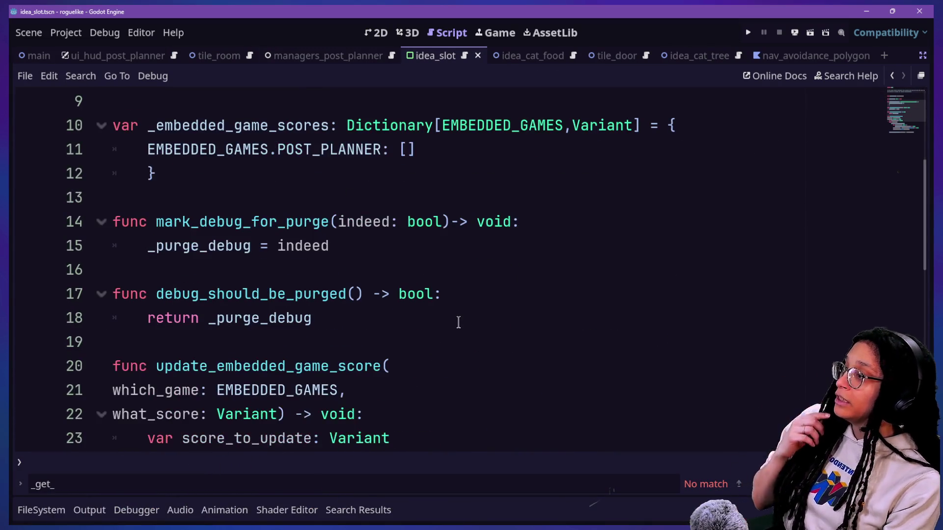
click(405, 150)
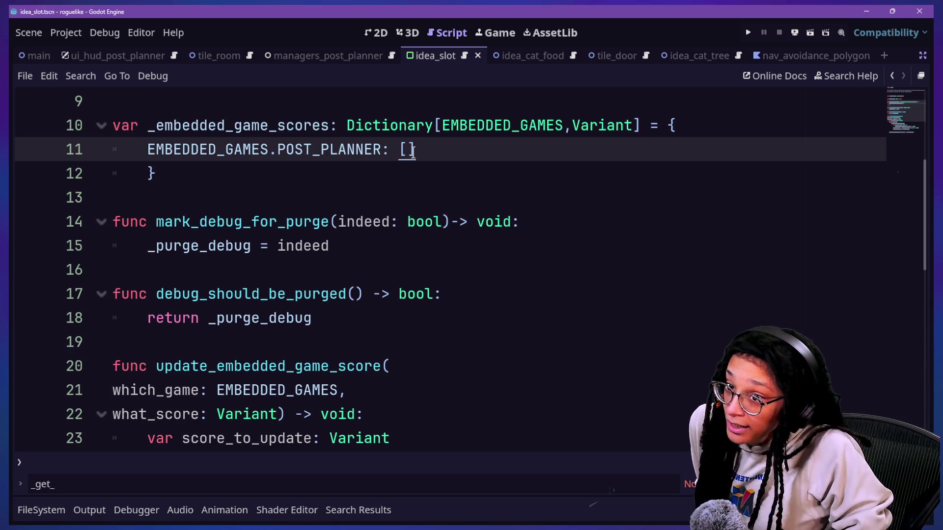
key(BackSpace)
key(BackSpace)
text({})
key(Left)
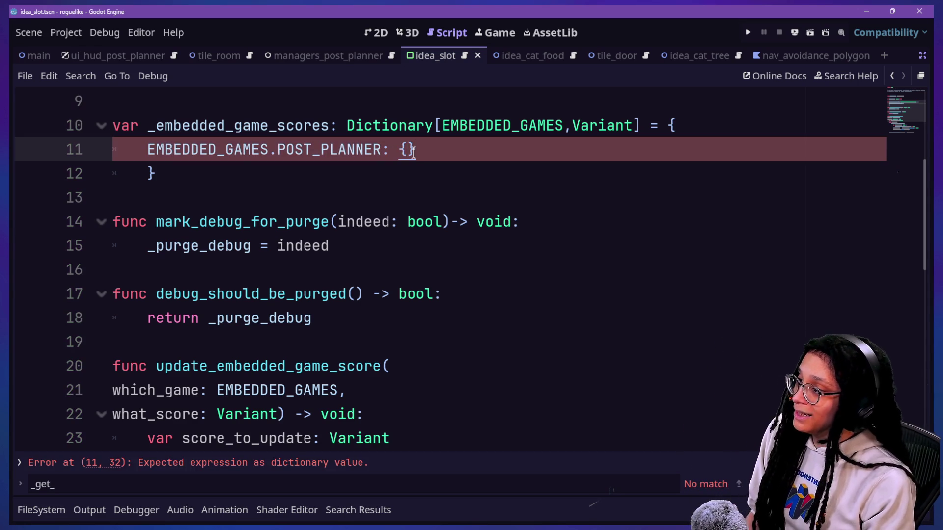
key(Return)
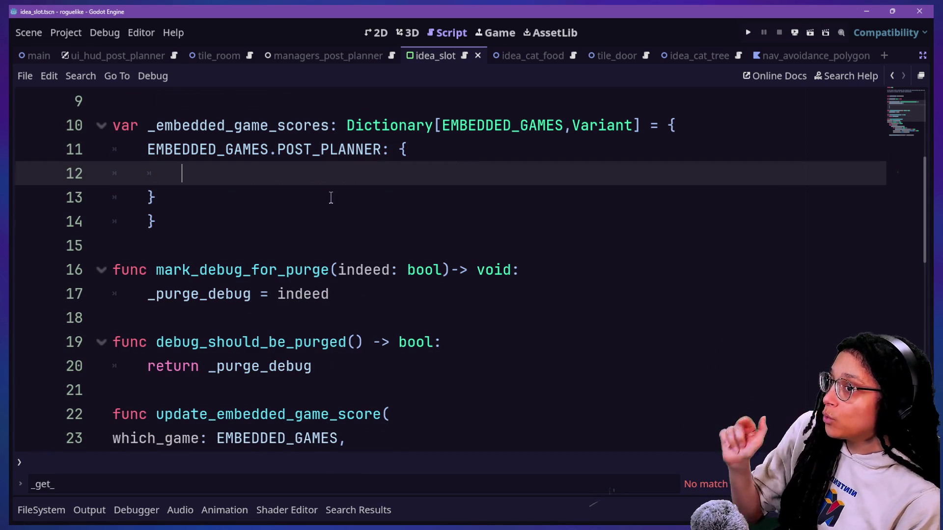
Step: Add 'enum POST_PLANNER_DATA_TYPES {}' on a new line below the EMBEDDED_GAMES enum
scroll(331, 197, up, 3)
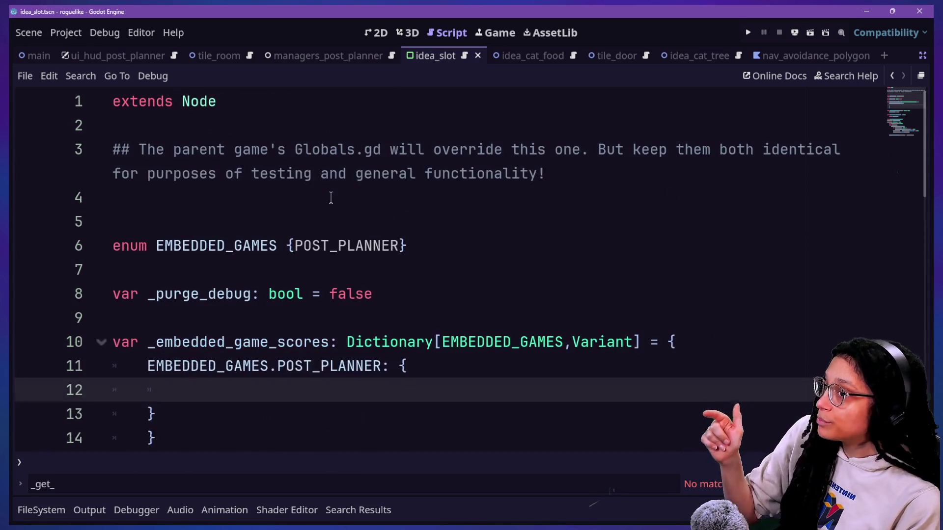
click(467, 248)
key(Return)
text(enum POST_PLANNER_)
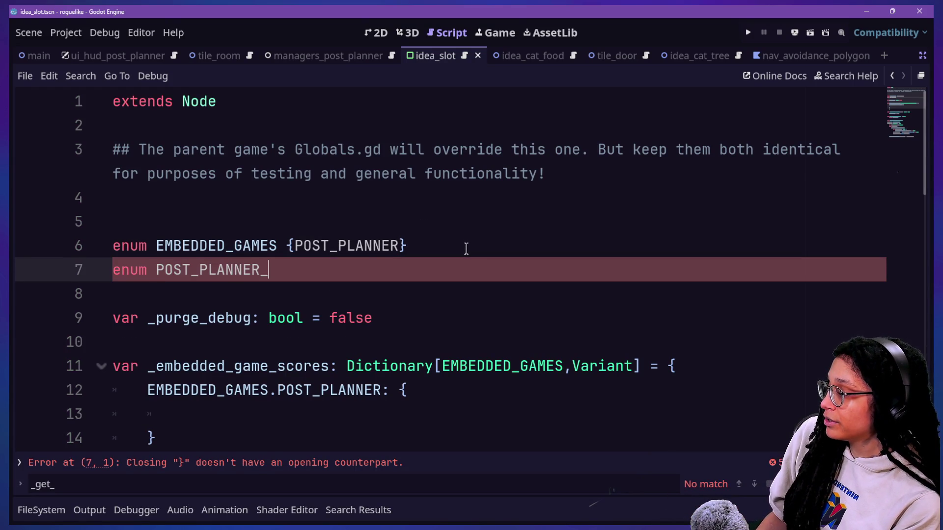
text(DATA)
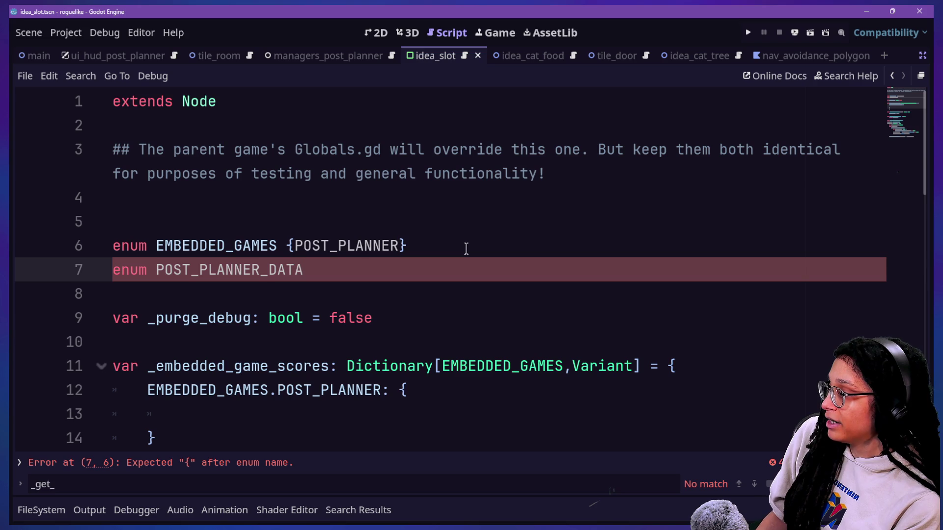
text(_TYPES )
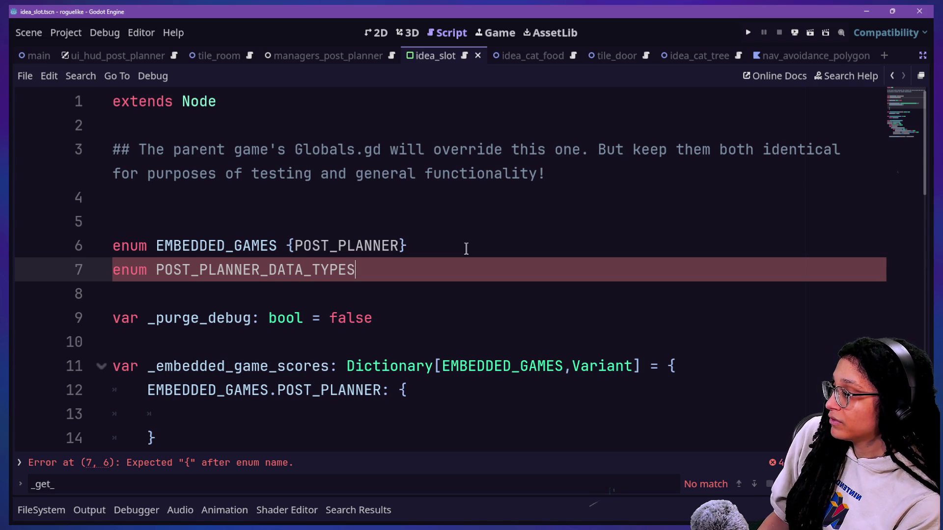
text({)
key(BackSpace)
text({)
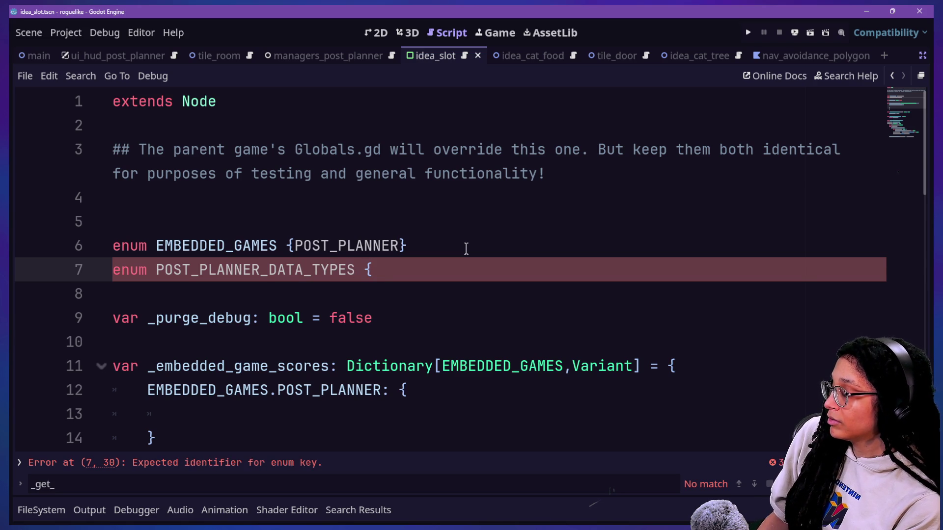
text(})
key(Left)
scroll(510, 244, down, 1)
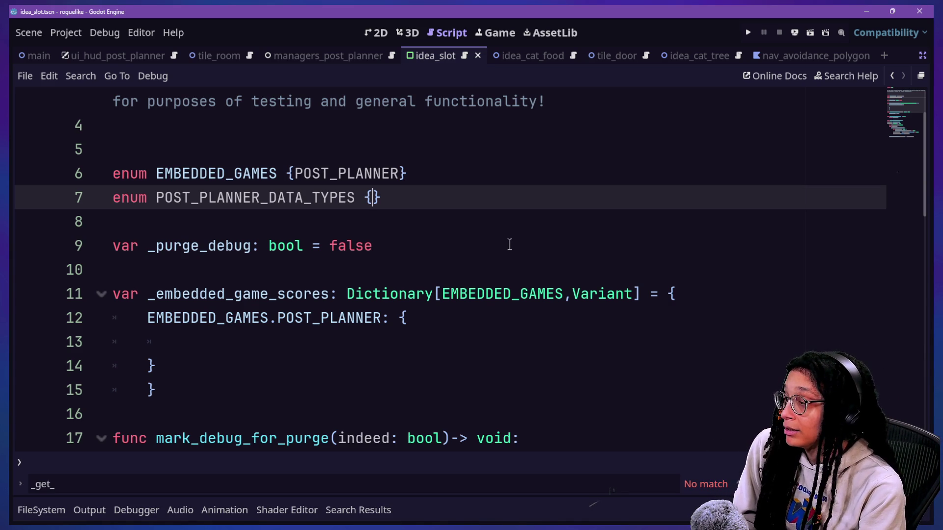
Step: Type an 'IDEAS,' entry into the new POST_PLANNER_DATA_TYPES enum
text(IDEA+)
key(BackSpace)
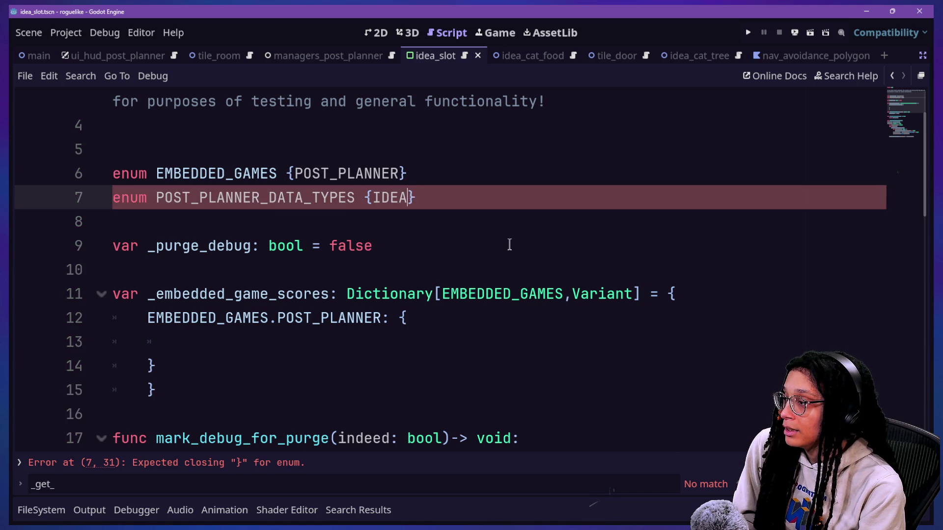
key(BackSpace)
key(BackSpace)
key(BackSpace)
text(IDEA_)
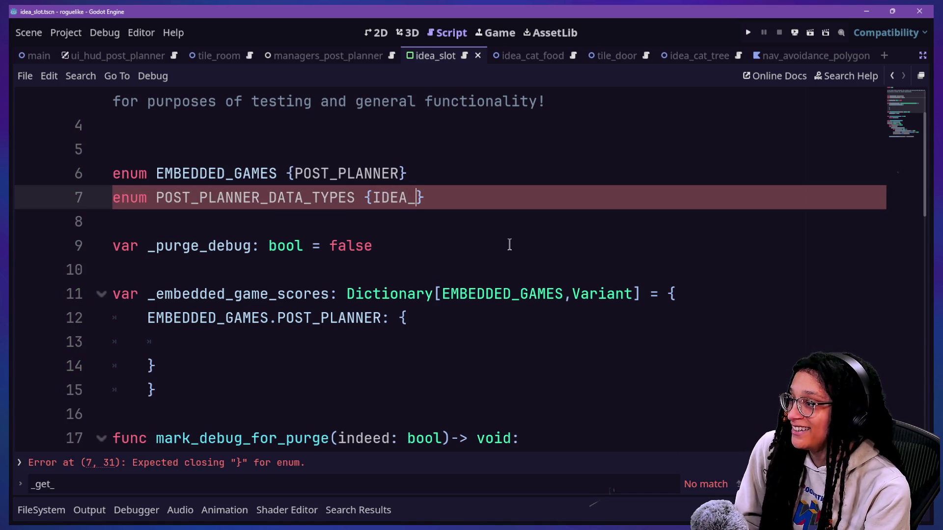
key(BackSpace)
text(S,)
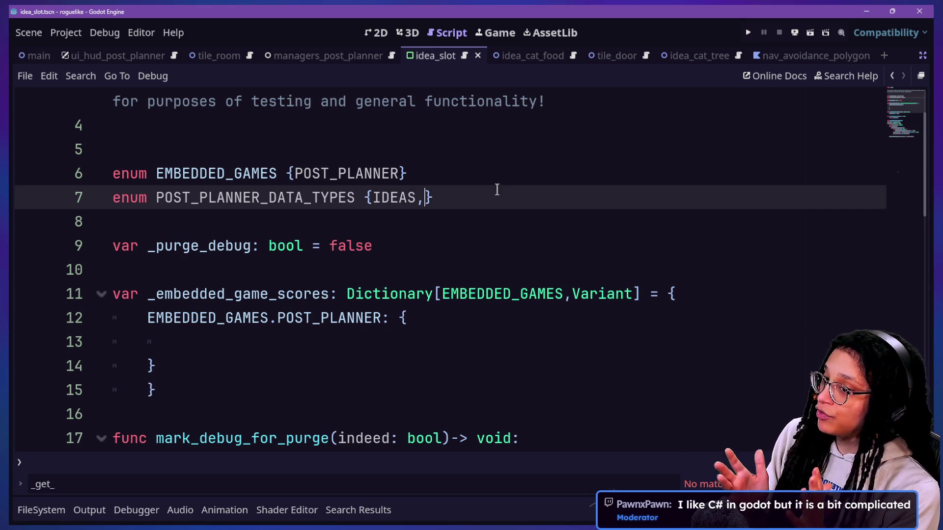
Step: Delete the unfinished POST_PLANNER_DATA_TYPES enum line
click(432, 192)
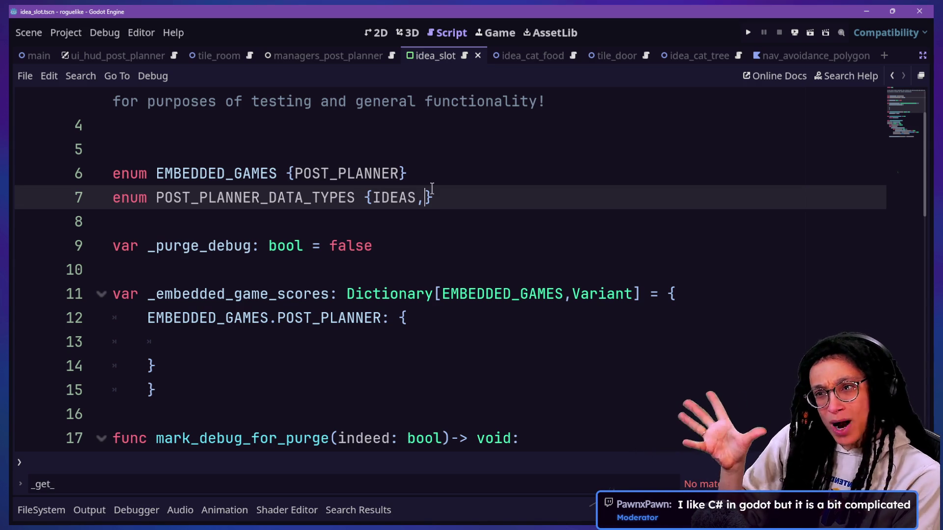
click(454, 170)
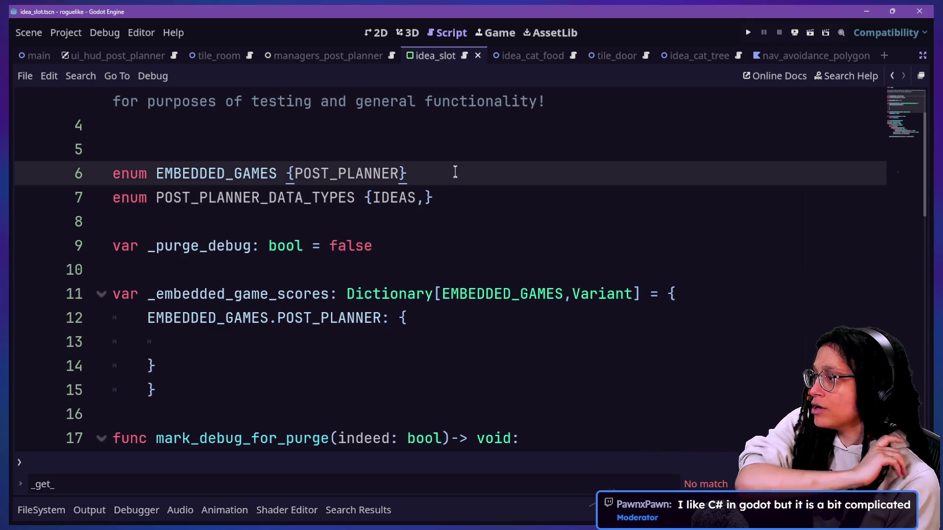
click(458, 196)
key(BackSpace)
key(BackSpace)
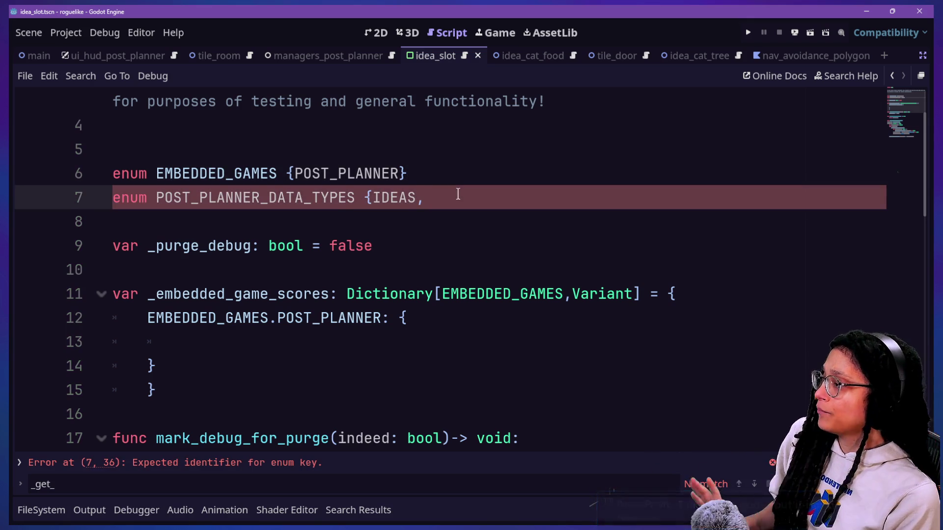
drag(438, 196, 459, 183)
key(BackSpace)
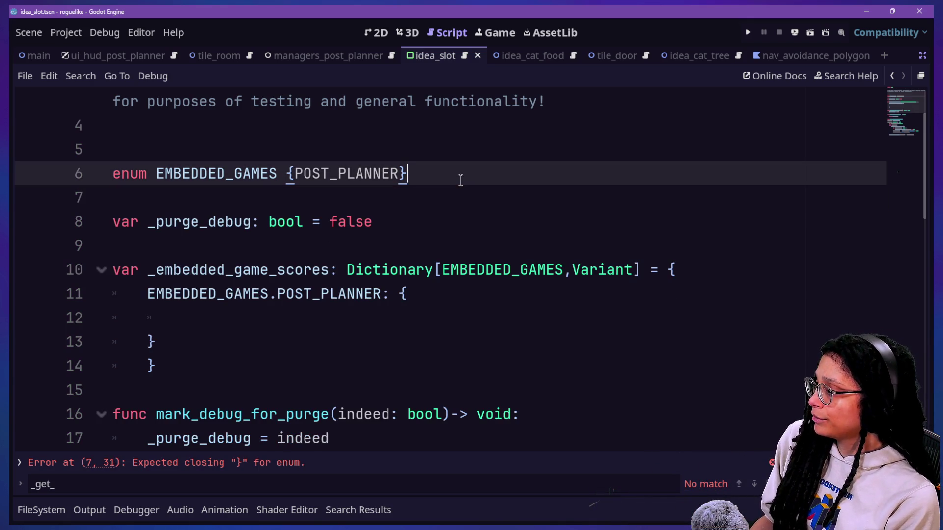
Step: Change POST_PLANNER's {} back to [] and remove the extra closing brace and empty line
click(396, 354)
click(434, 293)
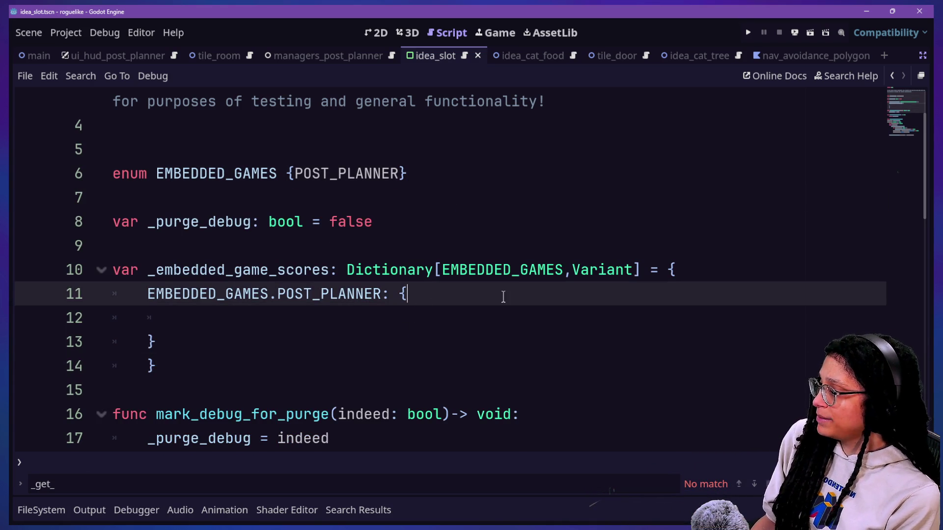
key(BackSpace)
text([])
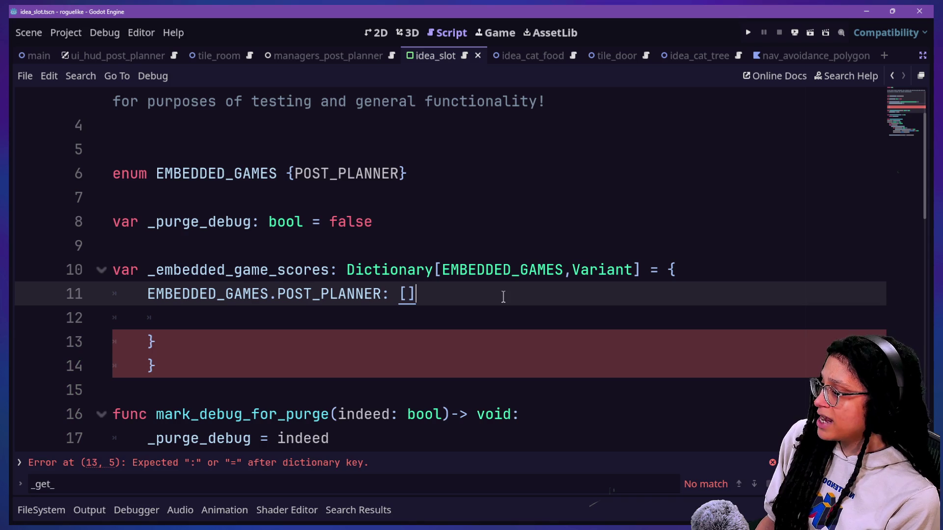
scroll(328, 320, down, 1)
click(327, 287)
click(337, 258)
key(BackSpace)
key(BackSpace)
key(BackSpace)
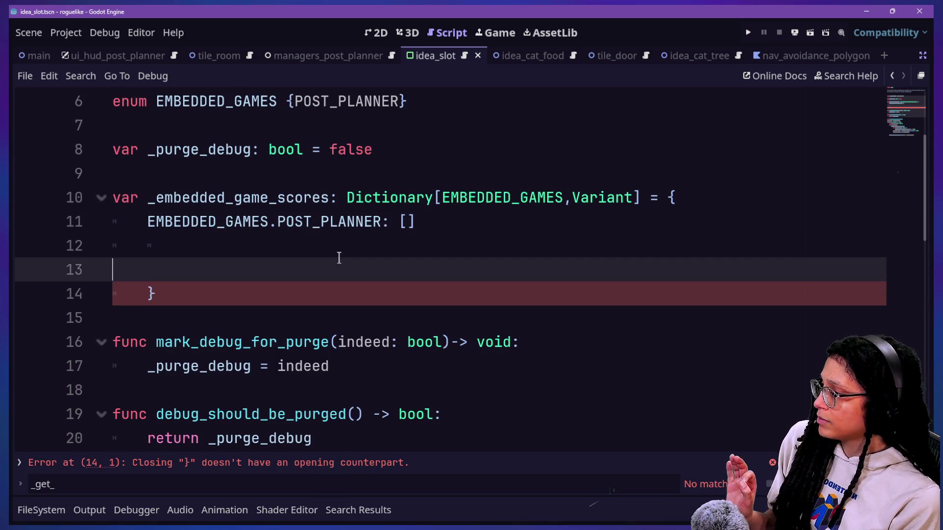
key(BackSpace)
key(BackSpace)
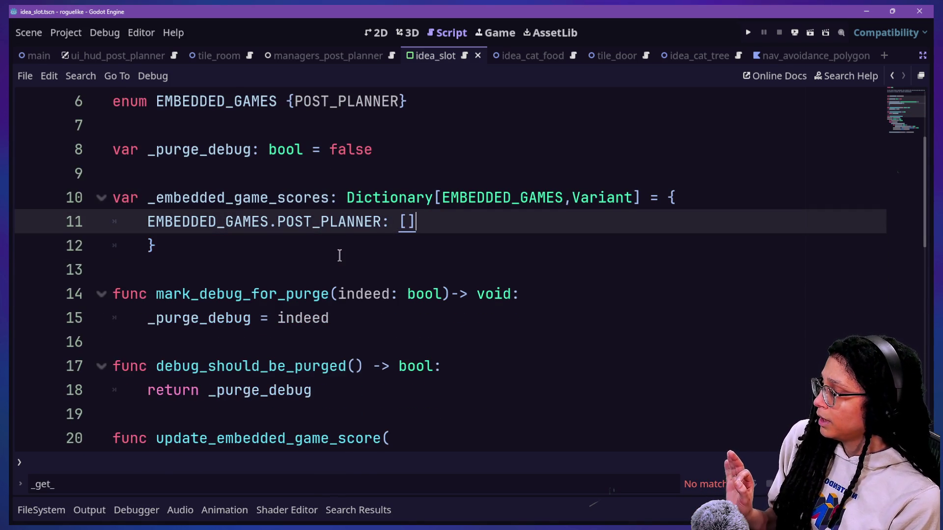
Step: Save globals.gd, copy its whole contents, and switch to the cat-care-game project
scroll(339, 257, down, 2)
scroll(337, 255, down, 2)
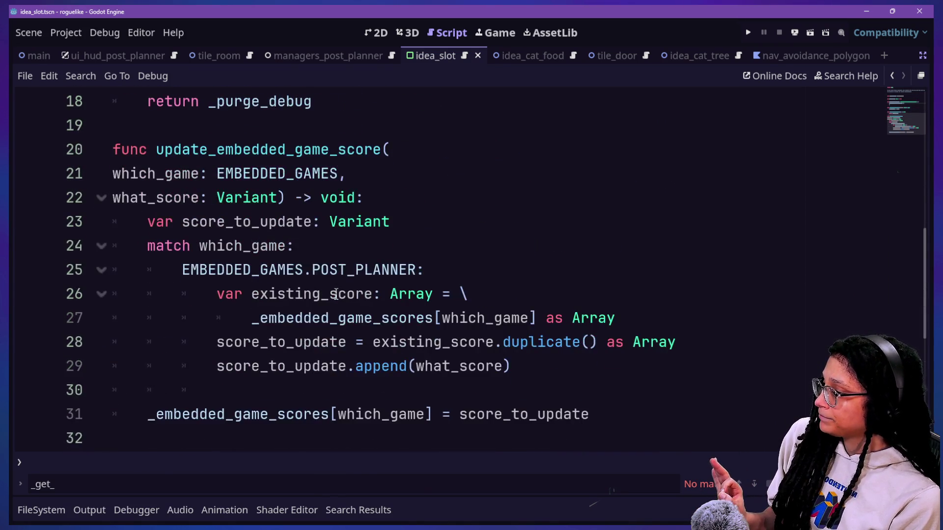
scroll(330, 295, down, 1)
click(269, 255)
click(590, 317)
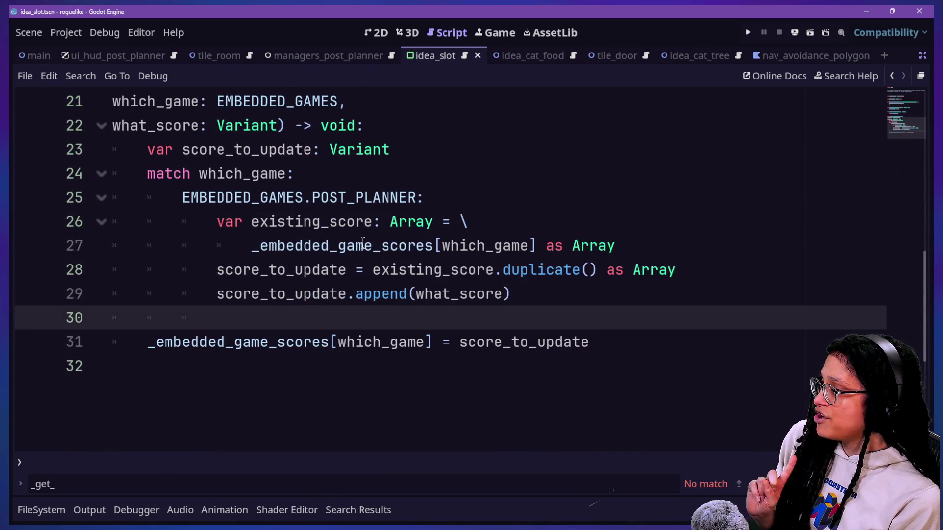
scroll(362, 243, up, 1)
key(ctrl+s)
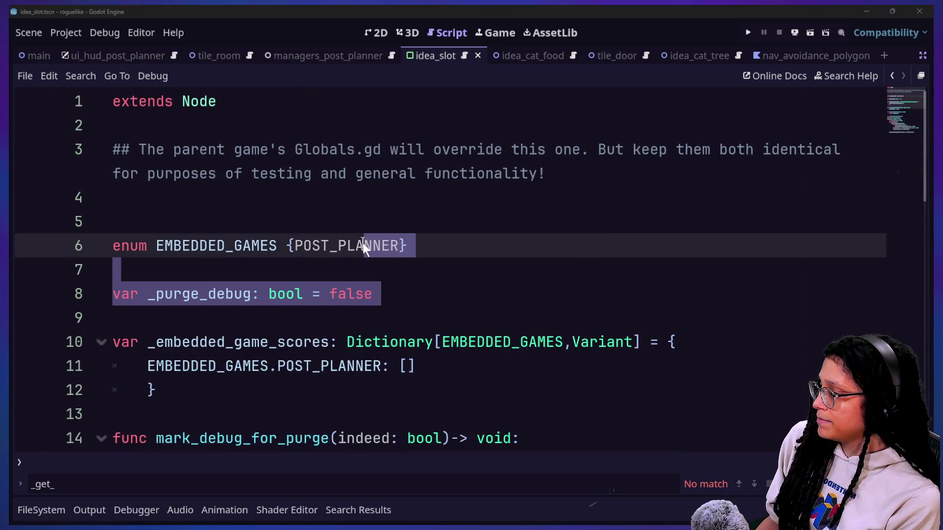
key(shift+alt+o)
click(235, 204)
key(ctrl+a)
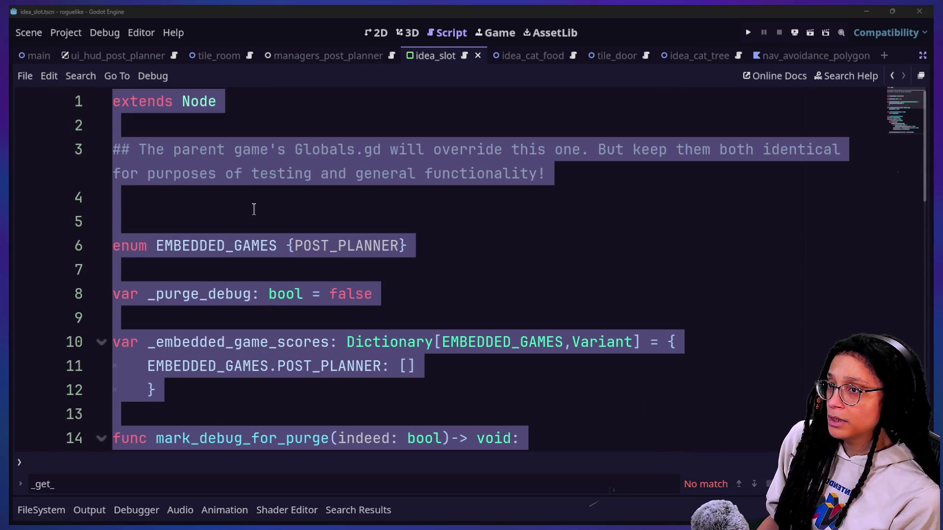
key(alt+Tab)
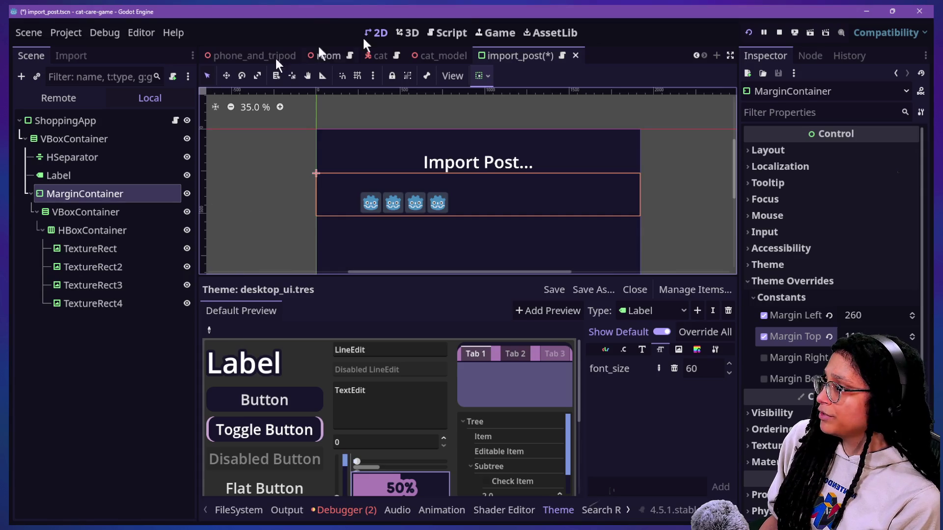
Step: Replace cat-care-game's Globals.gd contents with the copied globals code
click(446, 32)
click(378, 187)
key(shift+alt+o)
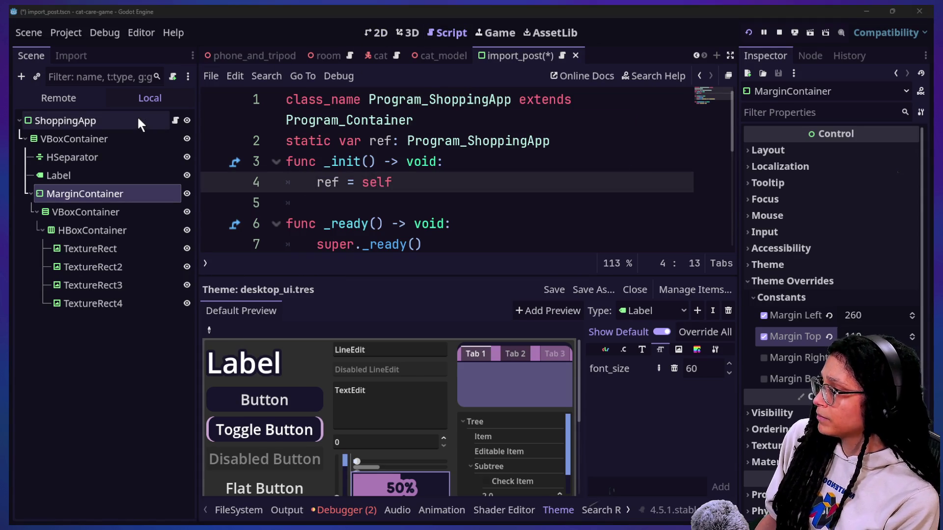
text(global)
key(Return)
key(ctrl+a)
key(ctrl+v)
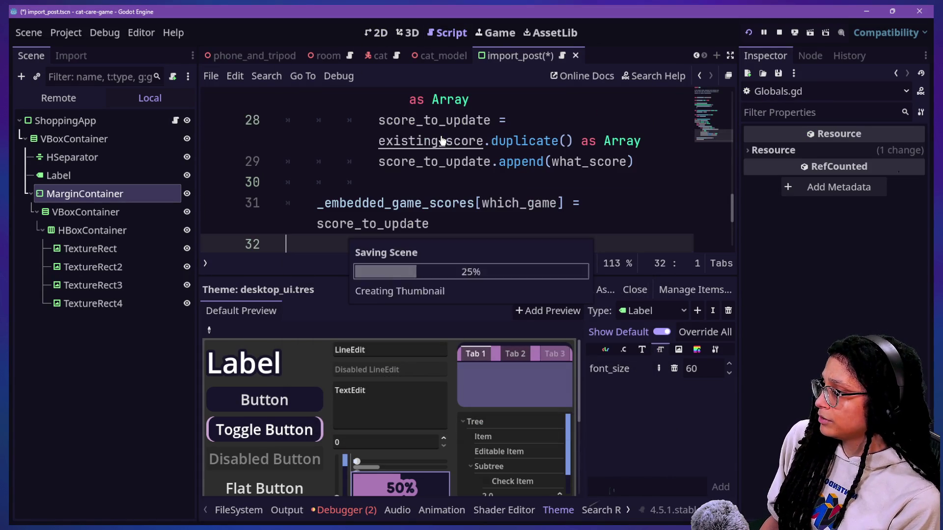
Step: Back in roguelike, filter the quick-open file search by 'idea'
key(alt+Tab)
click(271, 246)
key(shift+alt+o)
text(idea)
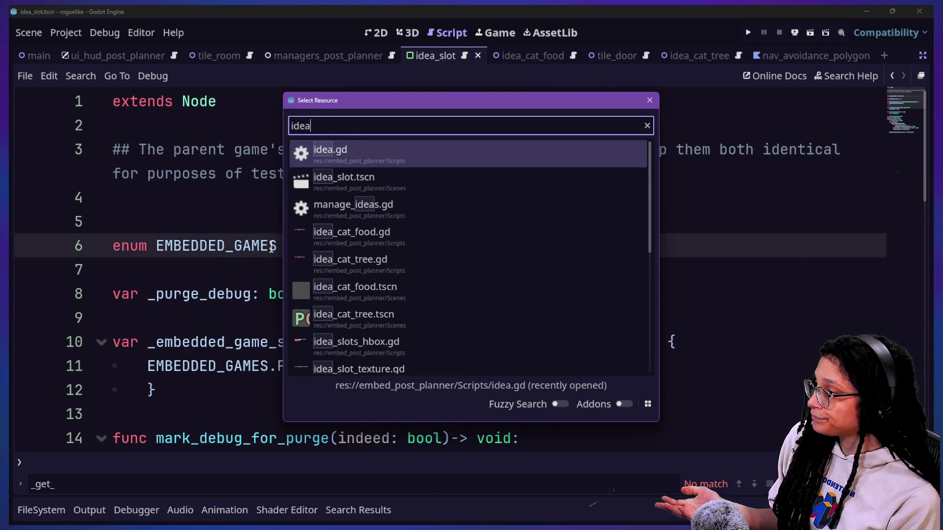
Step: Open manage_ideas.gd and browse _ideas_data, undoing stray spaces on line 21
key(Down)
key(Down)
key(Return)
click(432, 296)
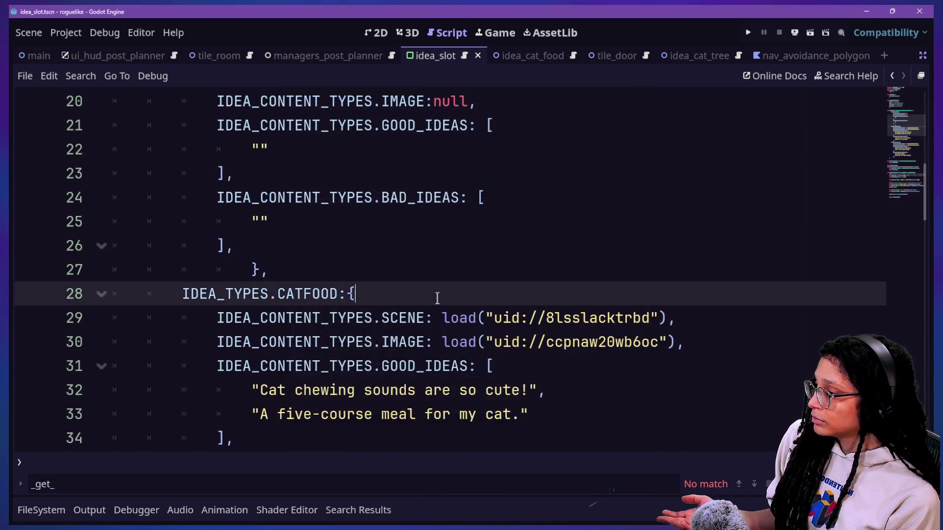
scroll(435, 295, up, 3)
click(165, 245)
click(228, 270)
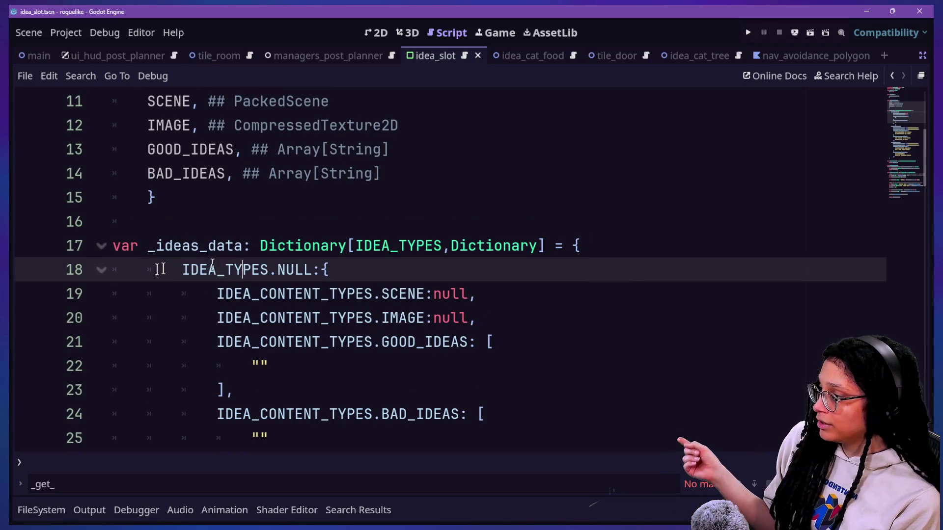
click(380, 342)
scroll(377, 341, down, 3)
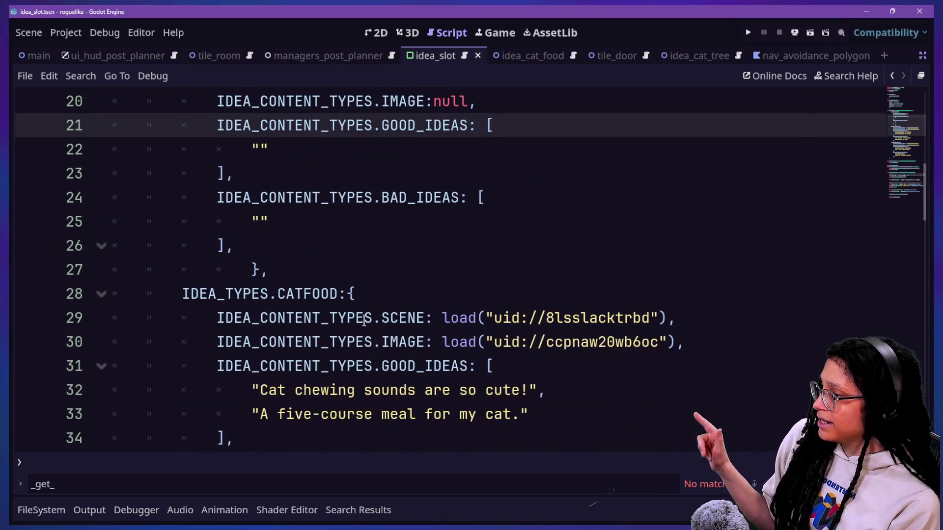
scroll(364, 320, up, 1)
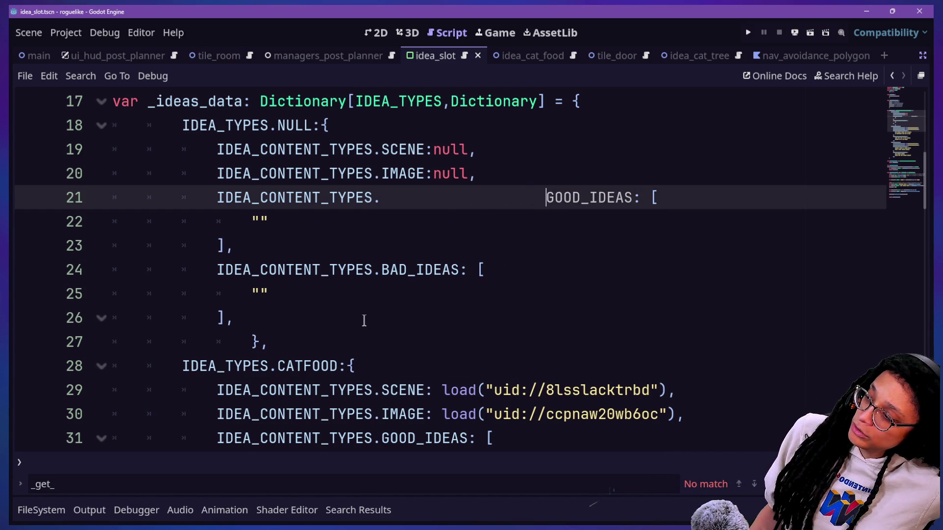
key(ctrl+z)
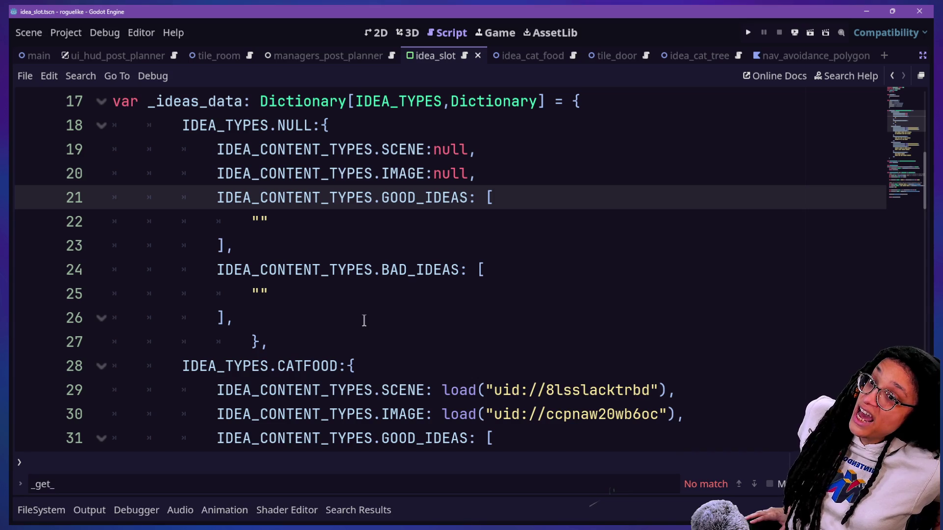
Step: Look over CATFOOD's scene load line and its good and bad idea lists
key(Down)
key(Down)
key(Down)
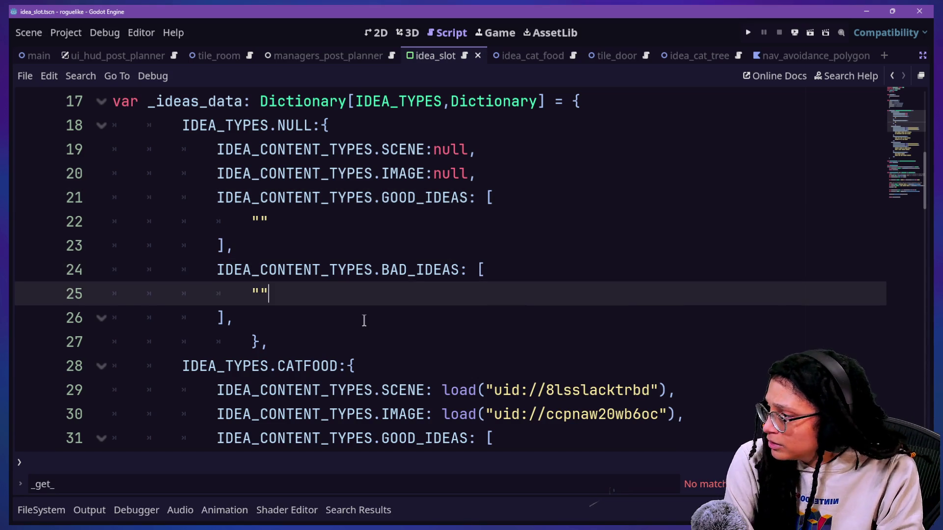
key(Down)
key(Down)
key(Down)
drag(234, 316, 737, 313)
click(731, 313)
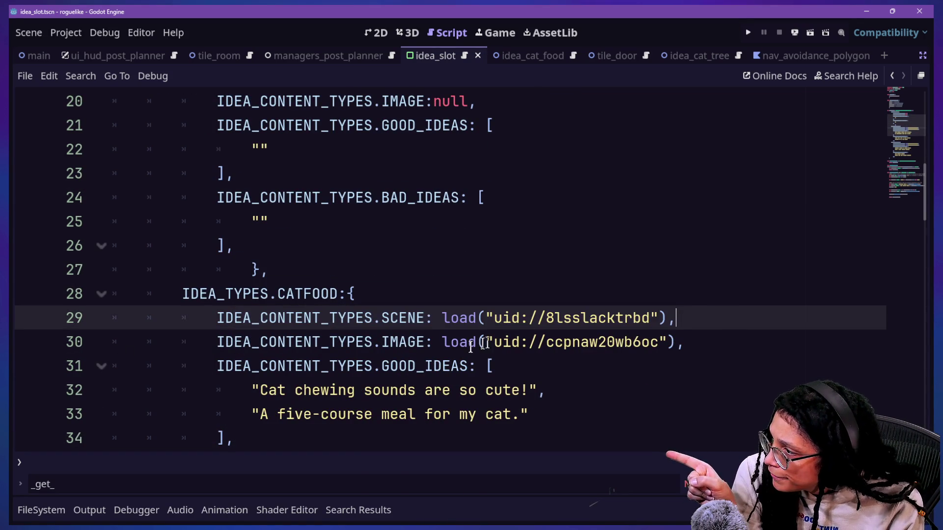
scroll(276, 371, up, 1)
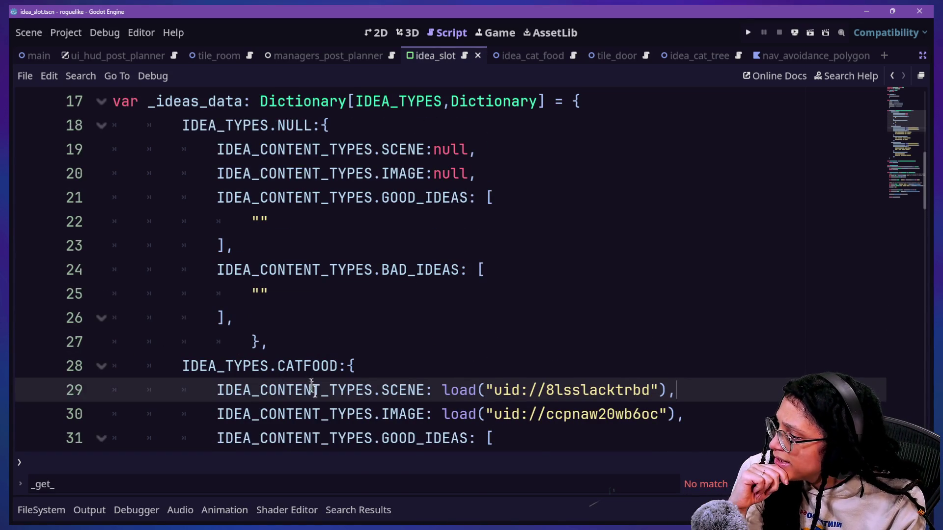
drag(338, 414, 529, 414)
scroll(531, 406, down, 1)
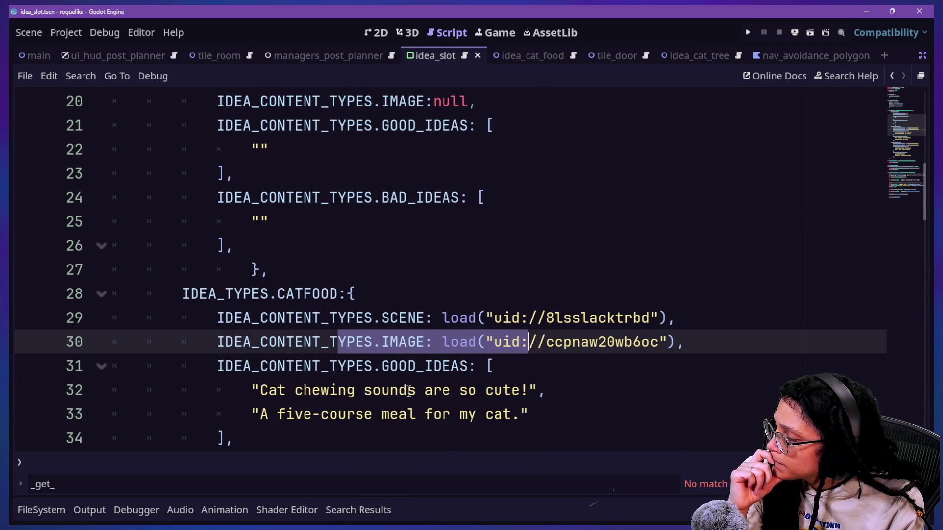
scroll(408, 390, down, 1)
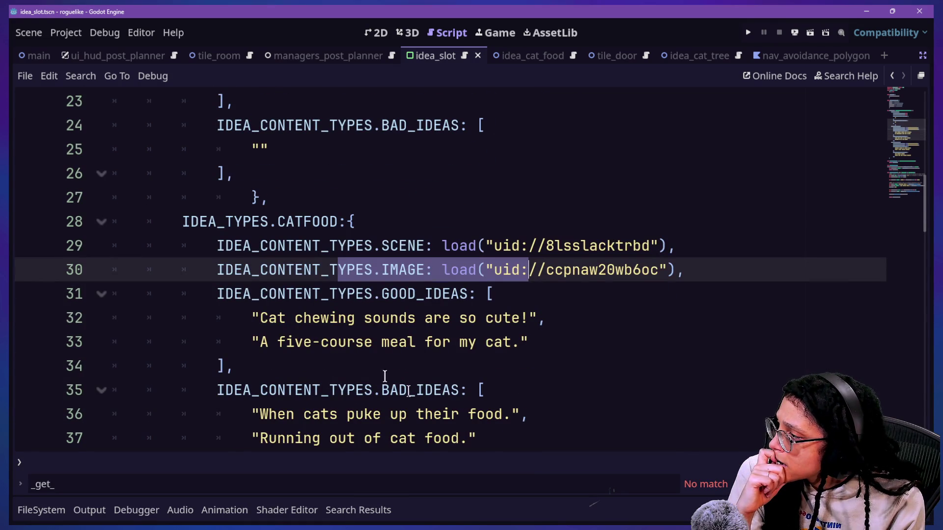
drag(211, 288, 498, 414)
click(515, 414)
Step: Undo the accidental GOOD_IDEAS edits and scroll back to the top
click(437, 294)
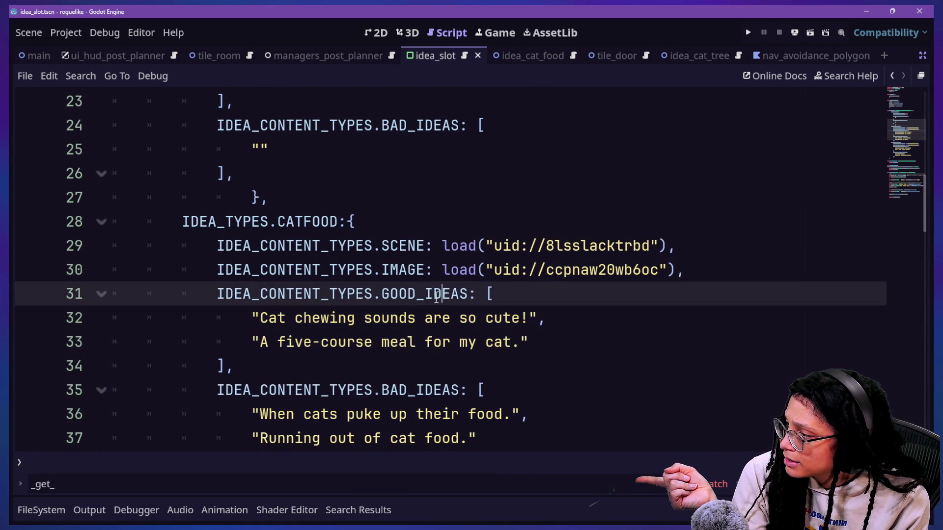
key(BackSpace)
click(473, 368)
text(D)
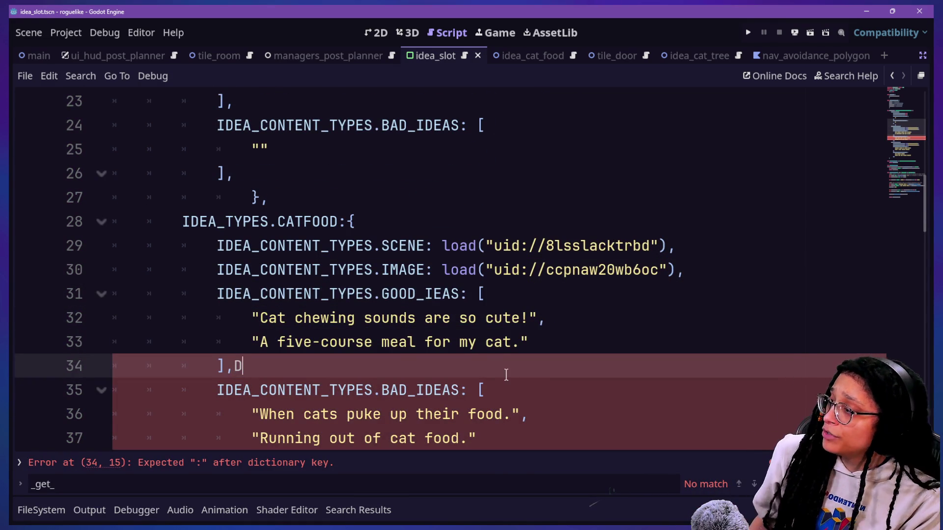
key(ctrl+z)
key(ctrl+z)
click(377, 318)
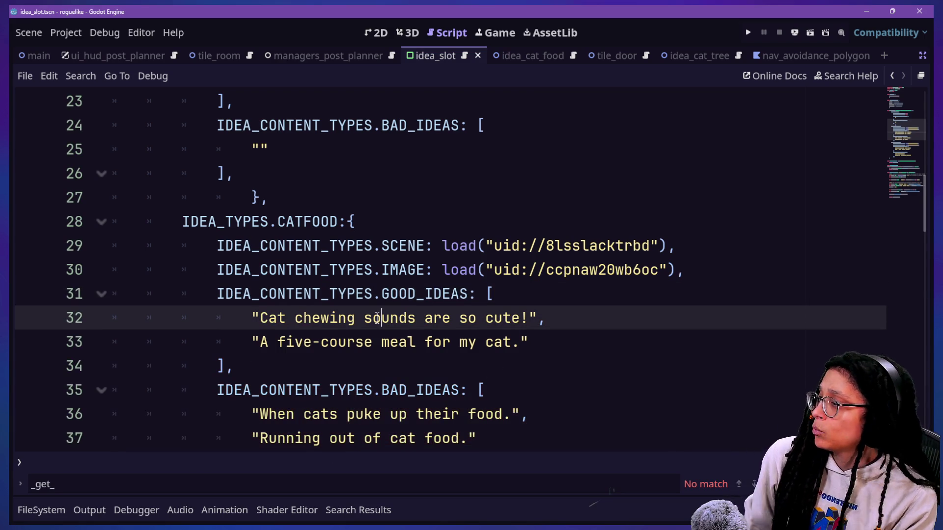
scroll(377, 317, up, 7)
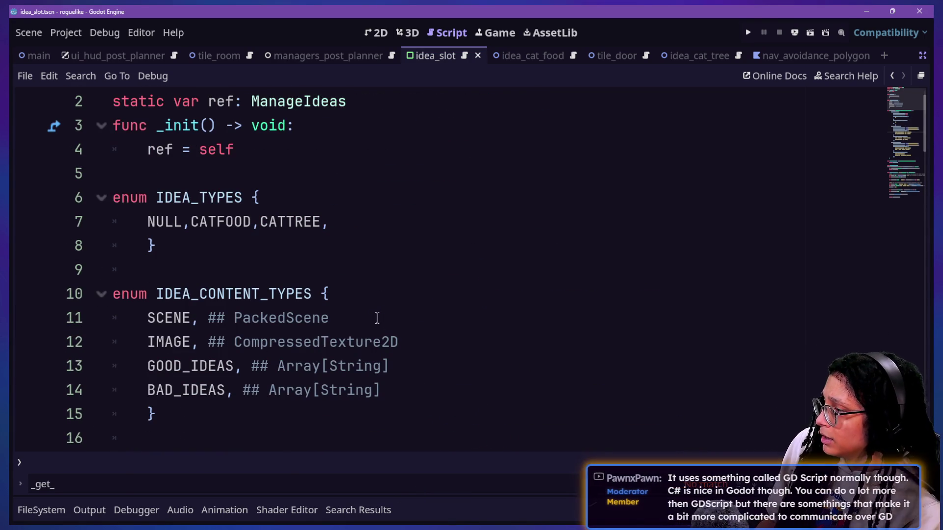
Step: Search for 'score' and browse the project files without opening anything
key(shift+alt+o)
text(score)
key(Escape)
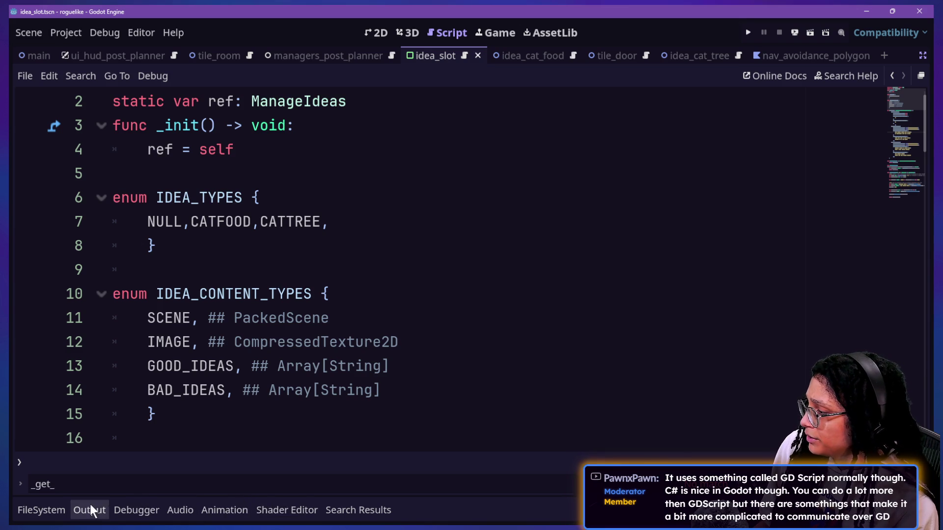
click(41, 510)
right_click(541, 470)
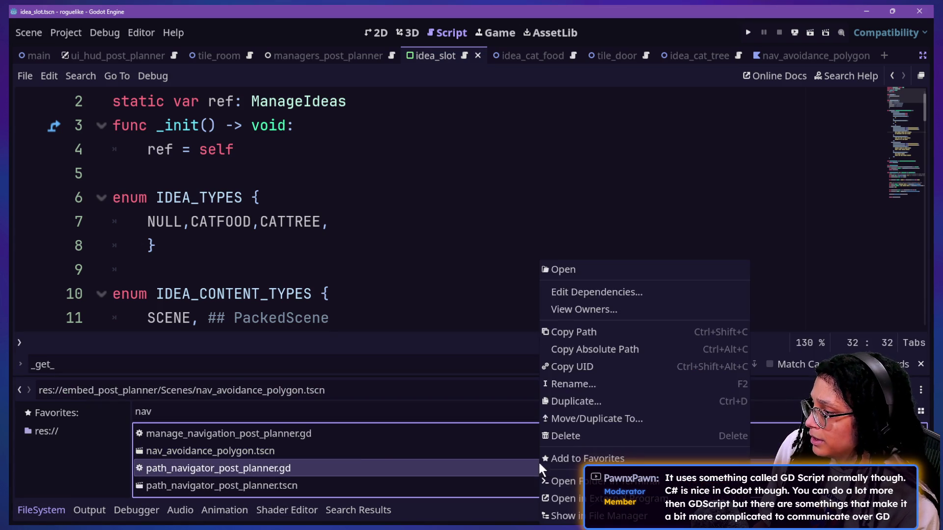
click(365, 448)
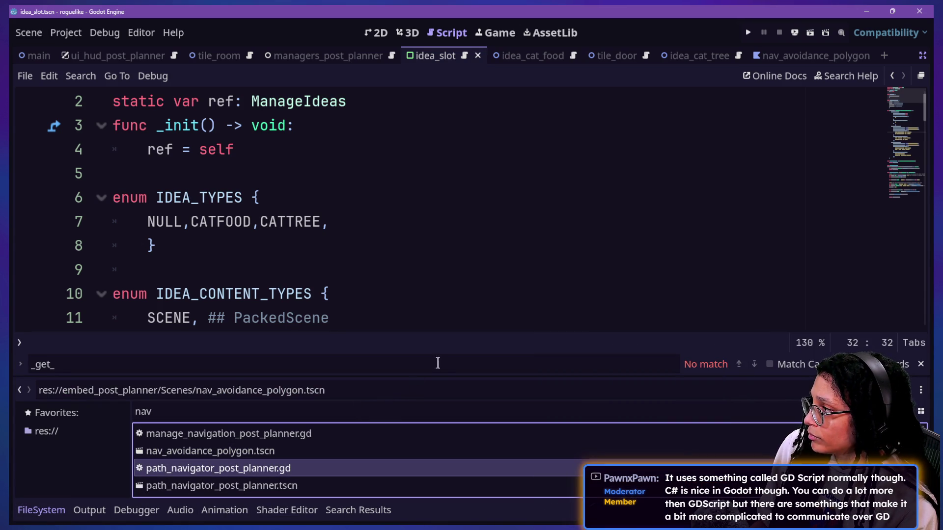
click(276, 59)
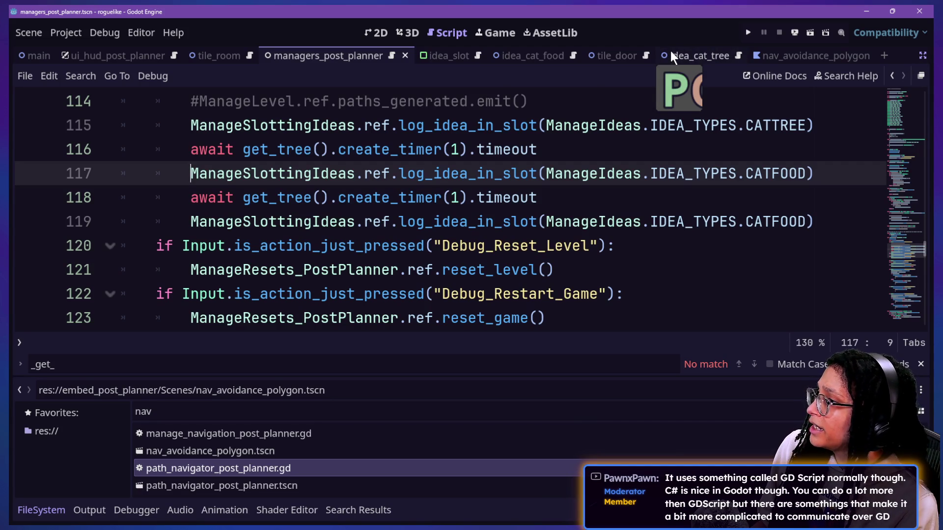
Step: Open the managers_post_planner scene and show it in the 2D view
key(shift+alt+o)
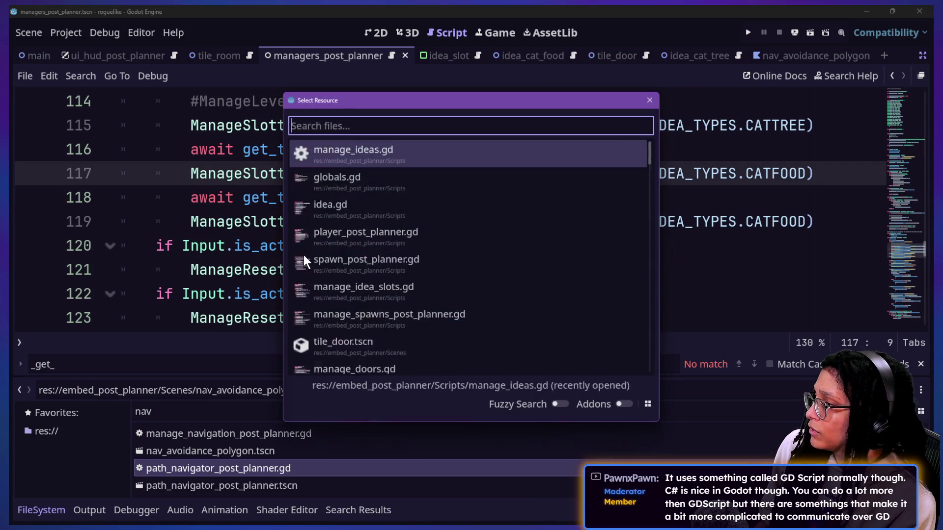
text(managers)
key(Return)
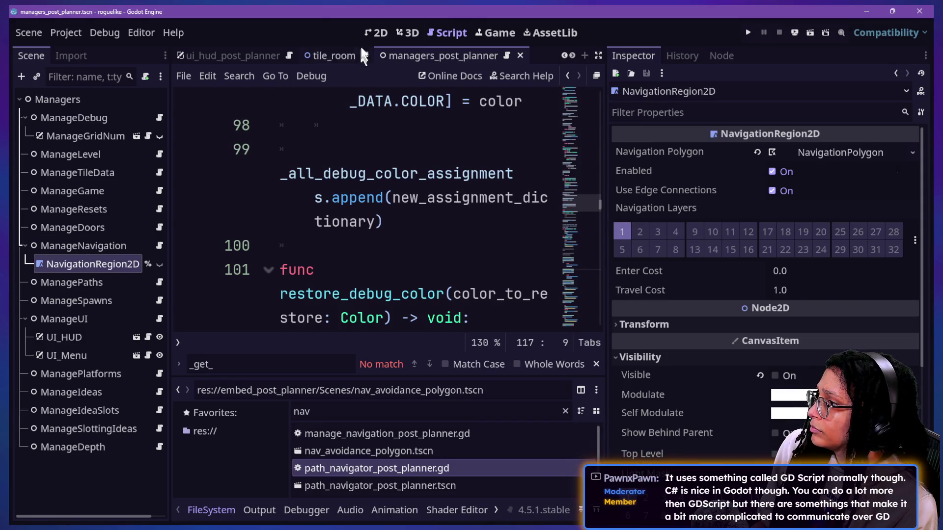
click(377, 32)
click(408, 32)
click(377, 32)
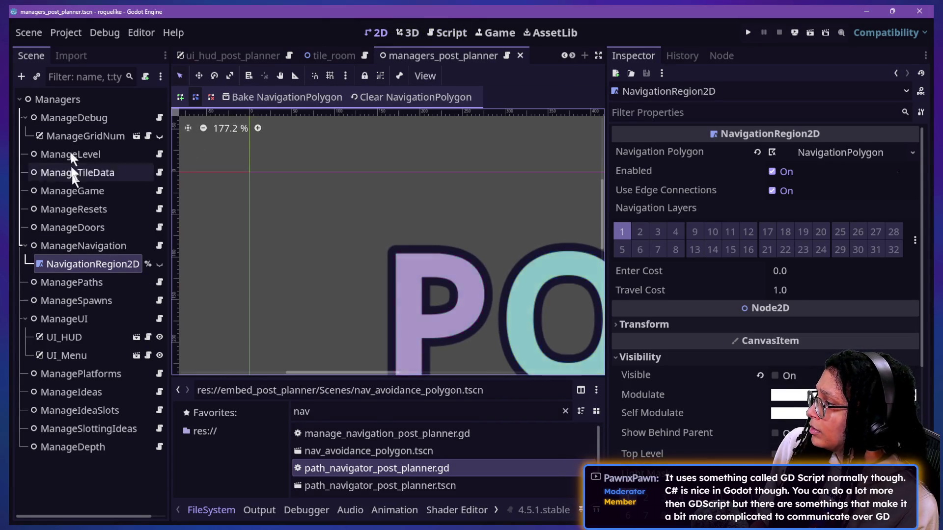
Step: Add a plain Node child under Managers and rename it ManageScores
click(29, 99)
right_click(78, 102)
click(121, 112)
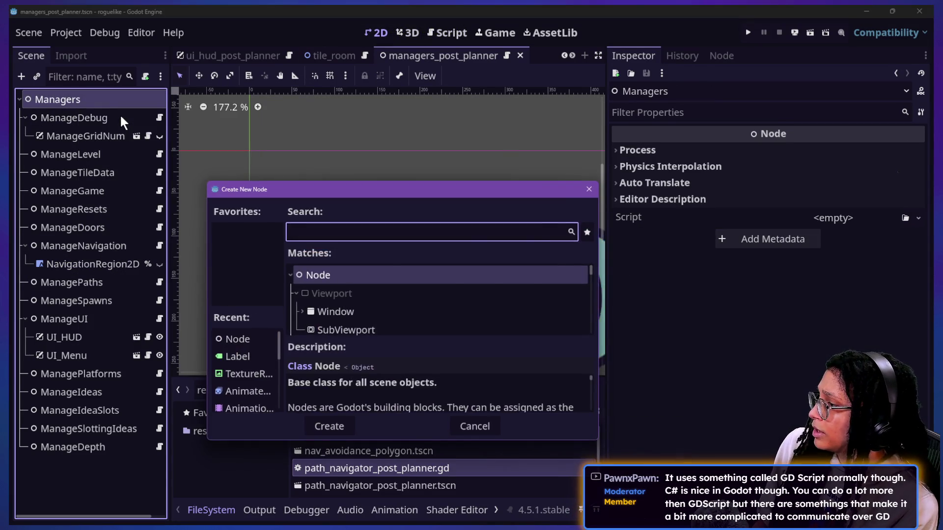
key(Return)
double_click(53, 465)
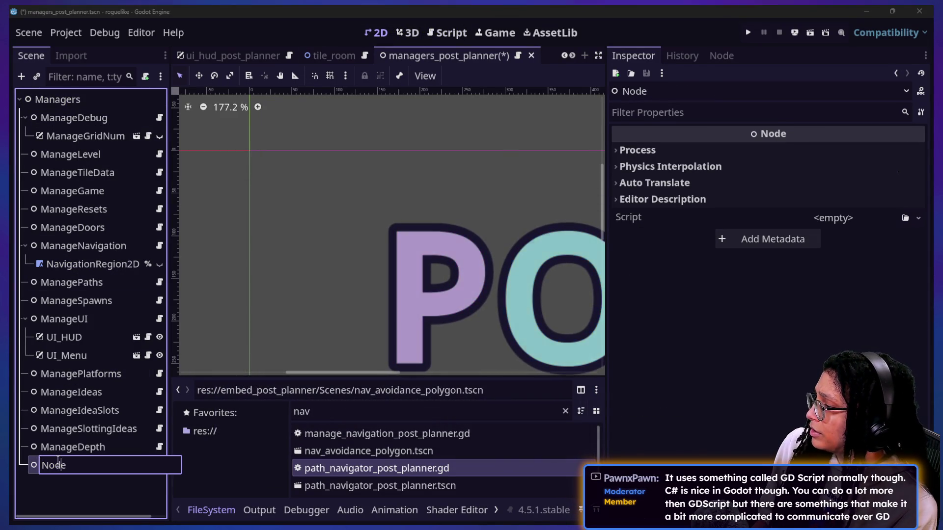
text(ManageScores)
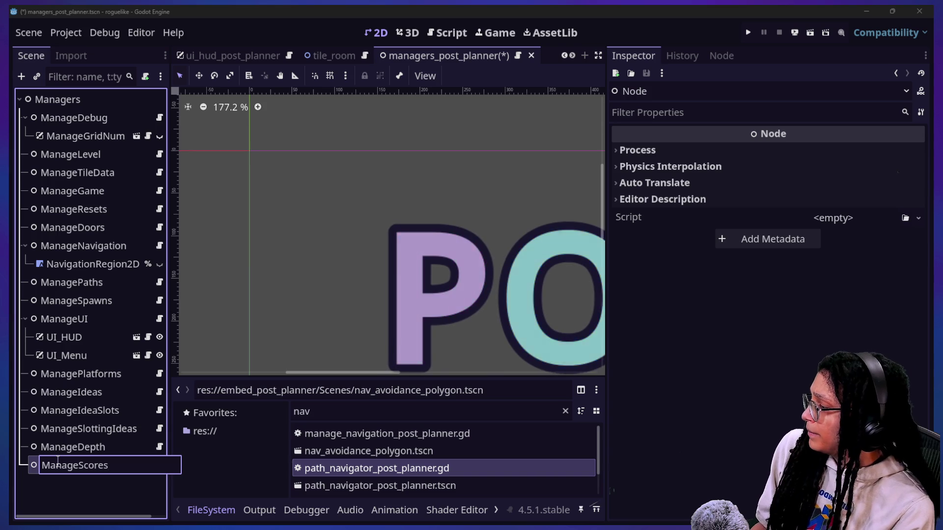
key(Return)
right_click(58, 467)
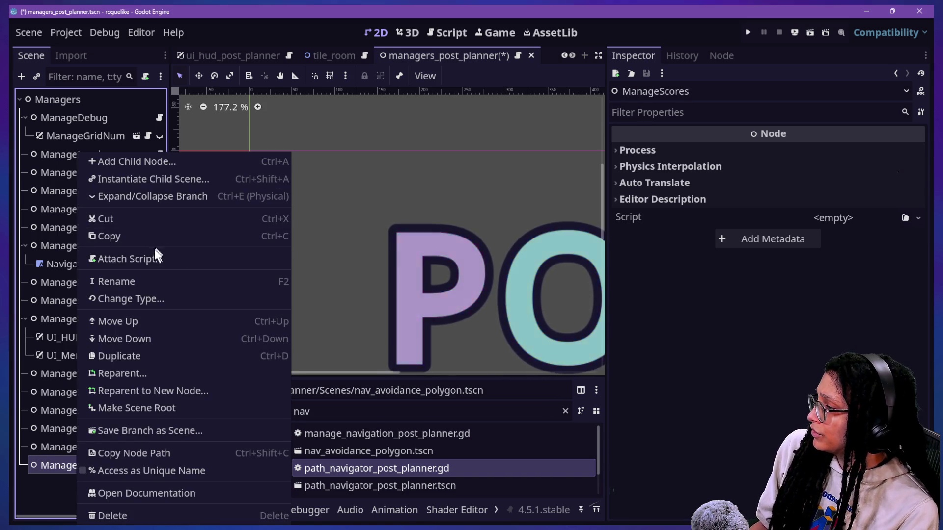
Step: Attach a new manage_scores.gd script to ManageScores, saved in the Scripts folder
click(153, 258)
key(Left)
key(Left)
key(Left)
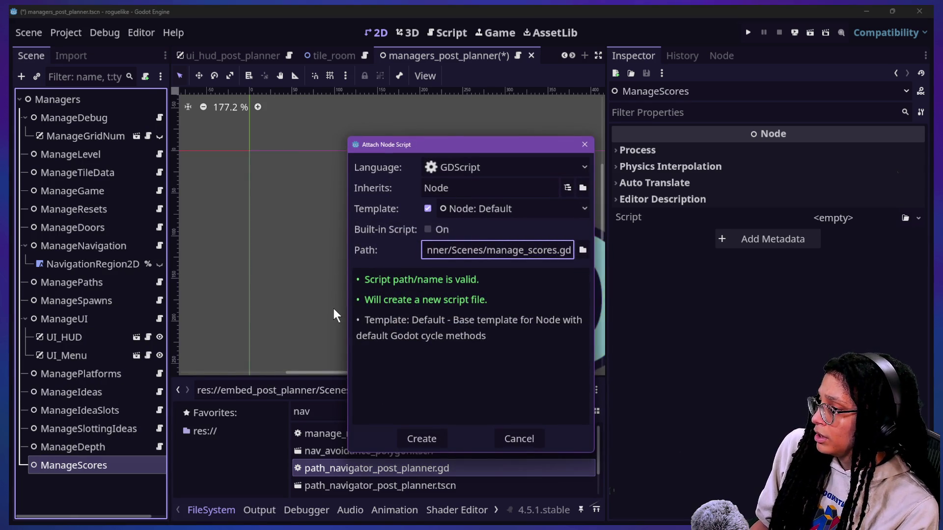
key(BackSpace)
key(BackSpace)
key(BackSpace)
text(ript)
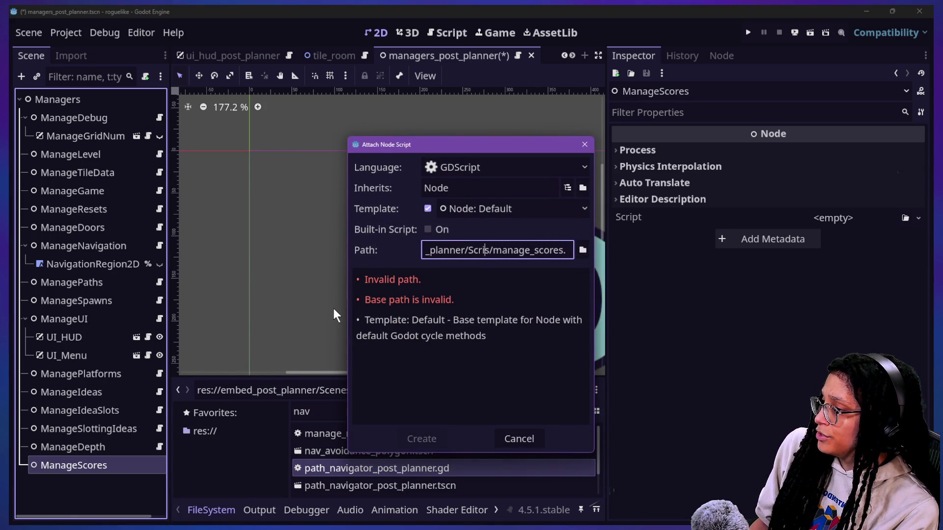
key(Return)
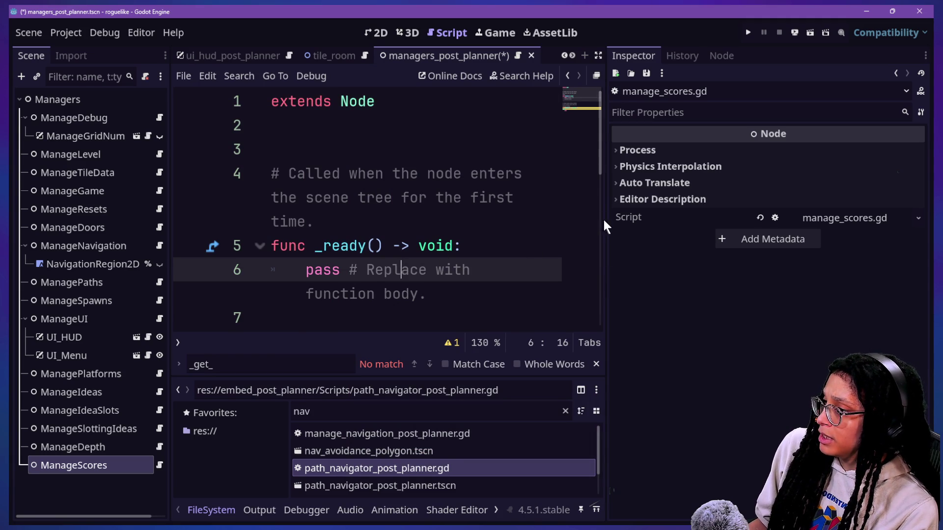
Step: Replace the template code with the first four header lines copied from manage_doors.gd
drag(605, 218, 798, 255)
click(353, 221)
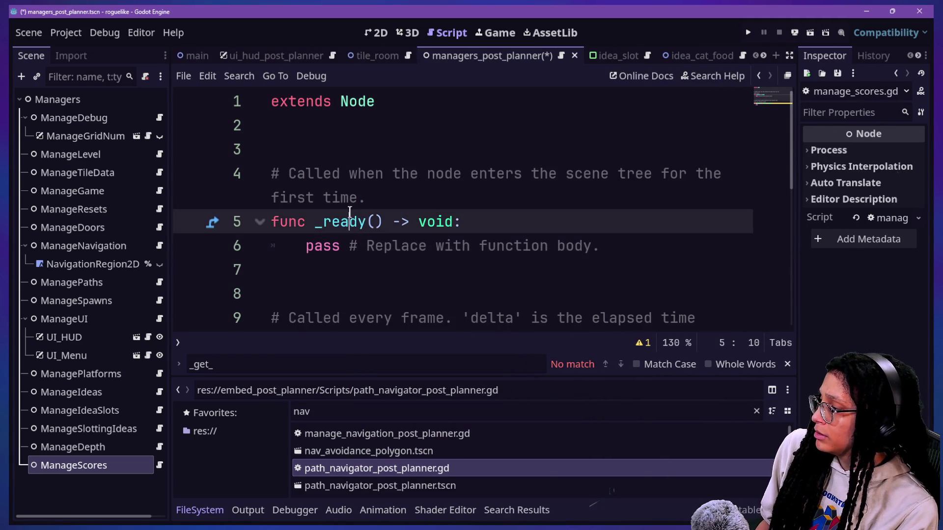
key(ctrl+a)
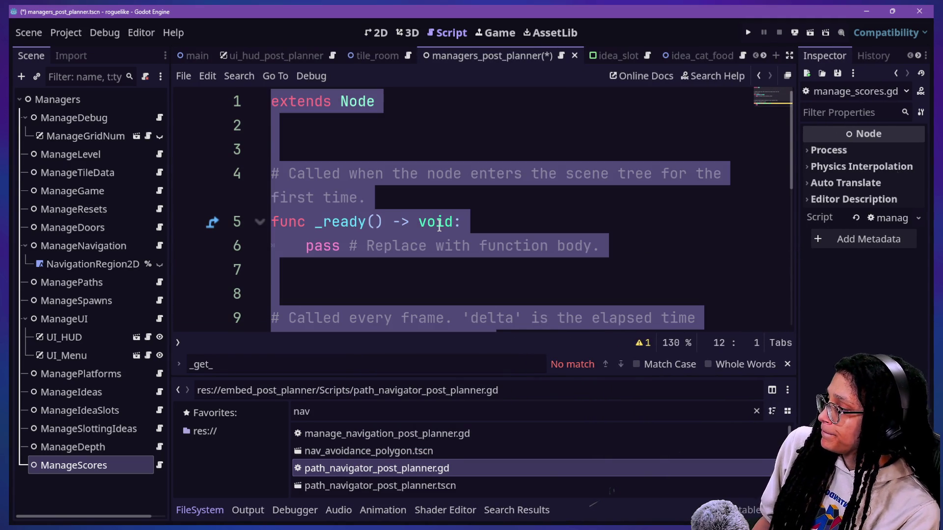
text(Manage)
key(BackSpace)
key(BackSpace)
key(BackSpace)
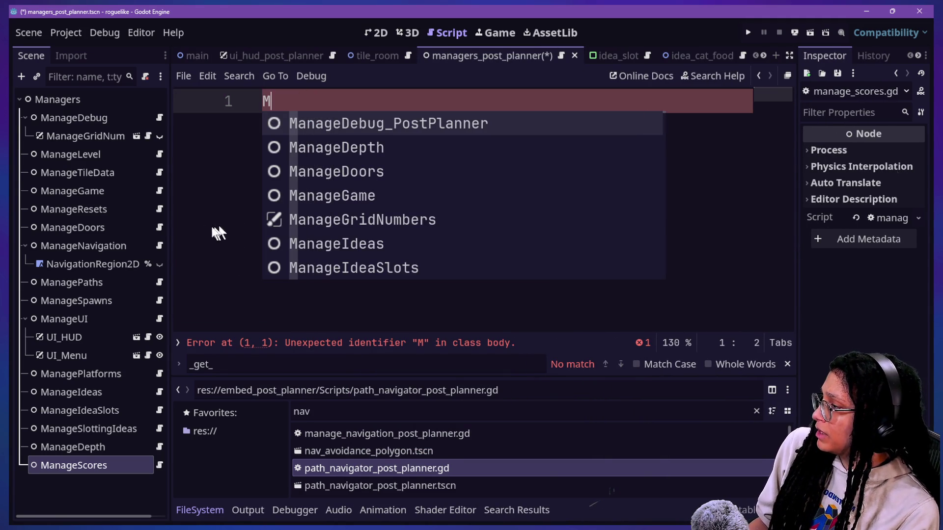
click(159, 227)
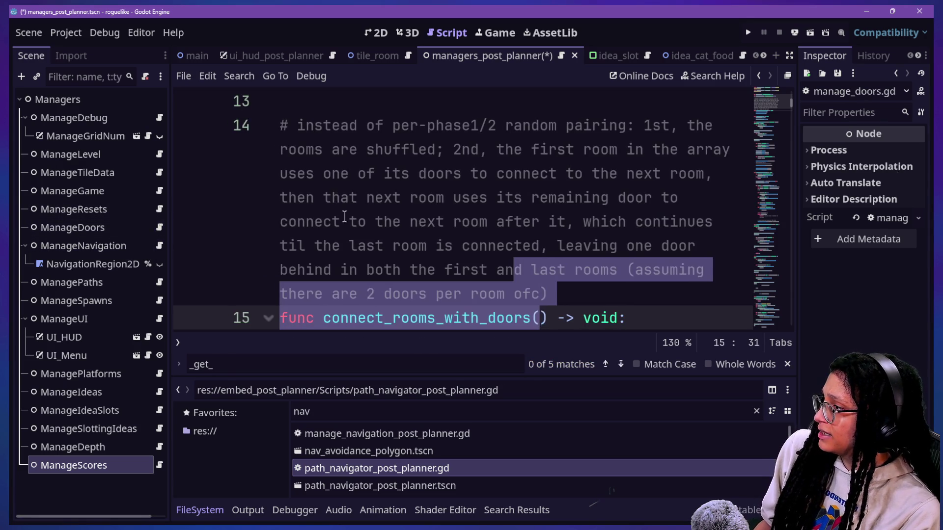
scroll(344, 217, up, 5)
mouse_move(559, 169)
mouse_down()
mouse_move(547, 175)
mouse_move(187, 99)
mouse_up()
key(ctrl+c)
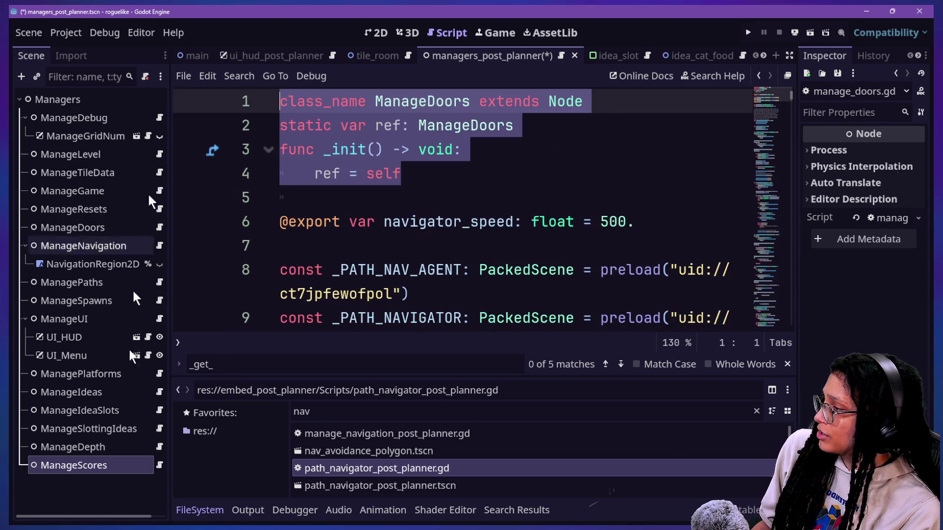
click(159, 465)
text(M)
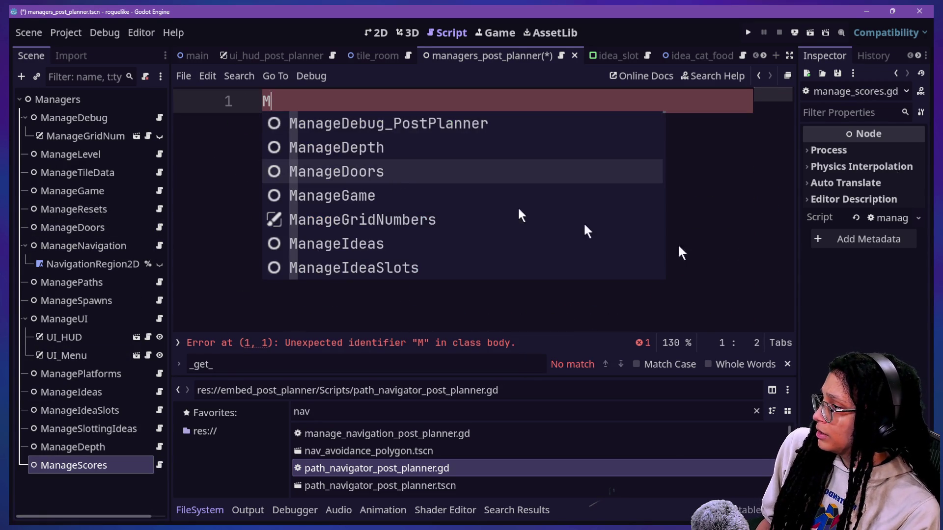
key(Escape)
key(ctrl+v)
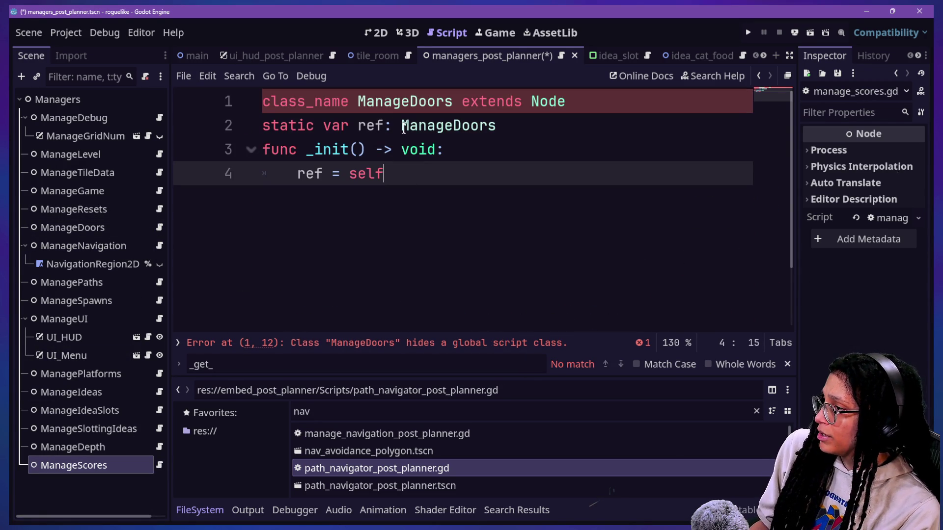
Step: Rename ManageDoors to ManageScores in the class_name and ref lines
double_click(388, 100)
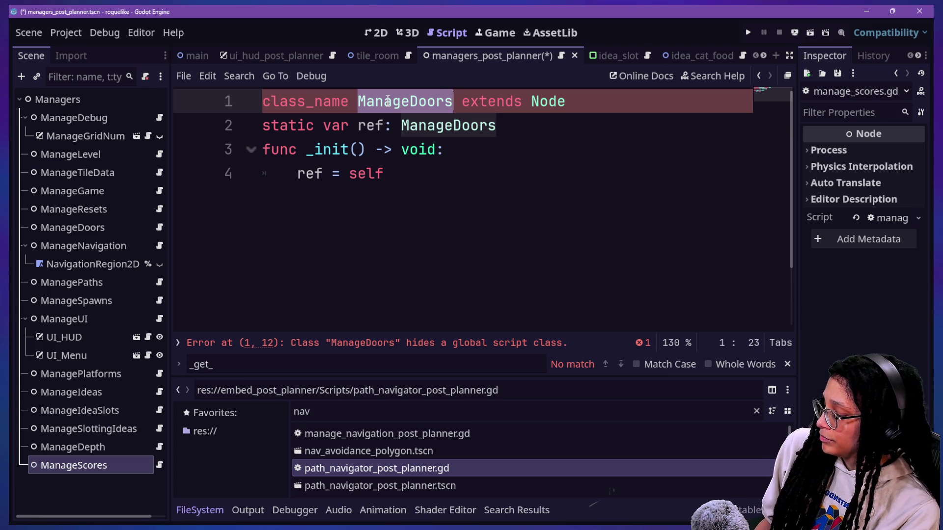
key(ctrl+d)
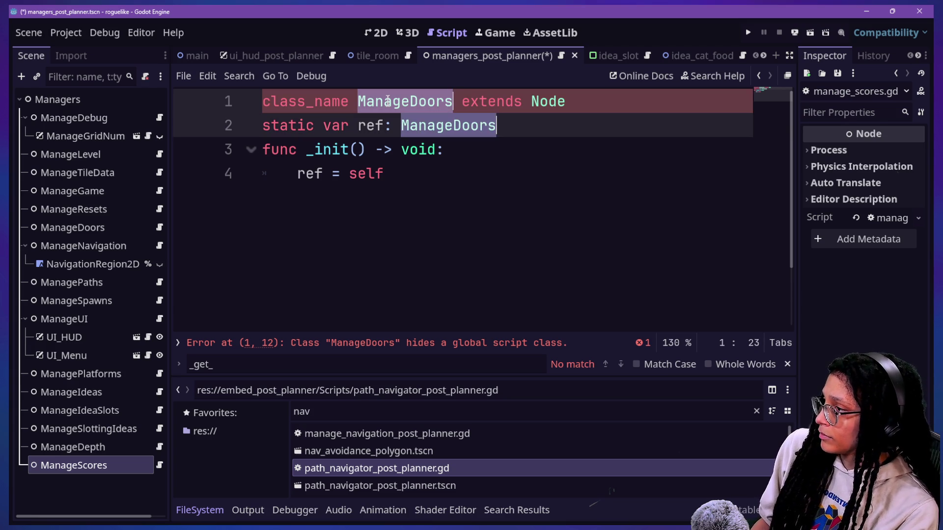
text(ManageSc)
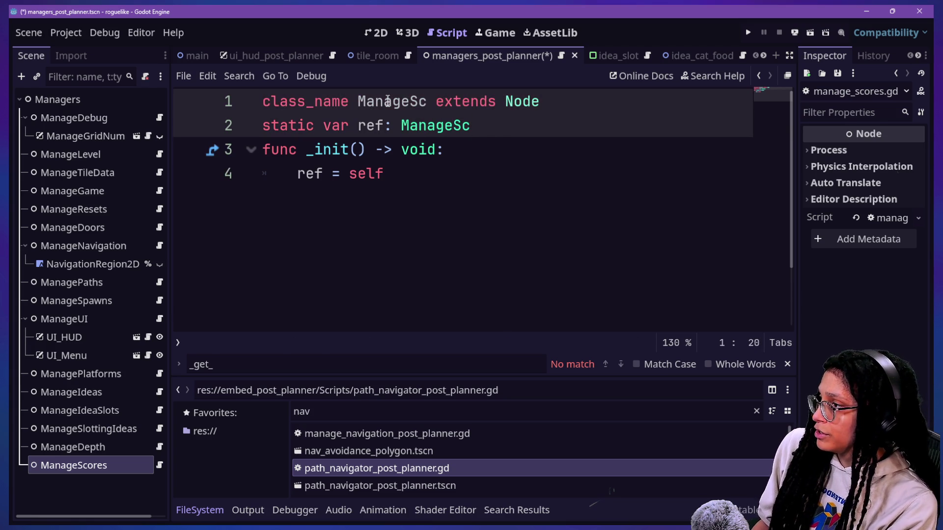
text(ores)
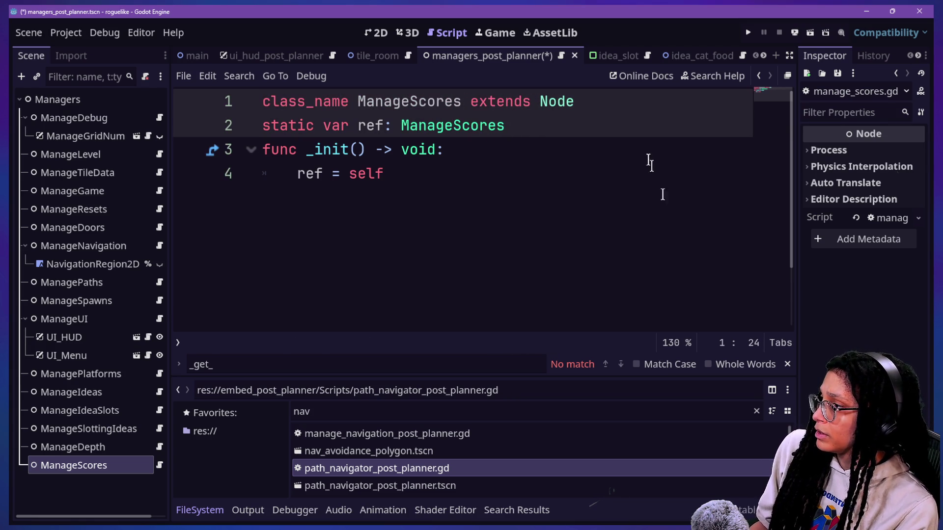
click(553, 158)
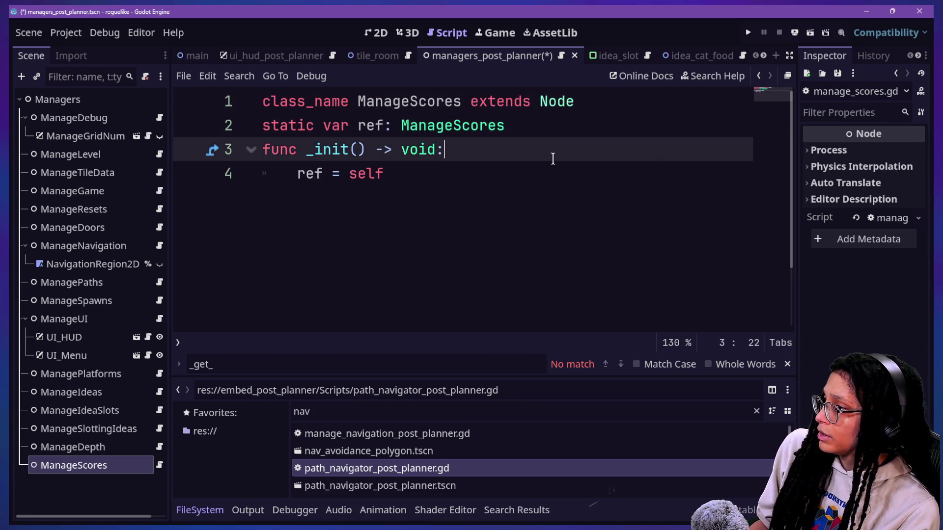
Step: Begin a 'var _post_' declaration two lines below ref = self
click(624, 238)
key(Return)
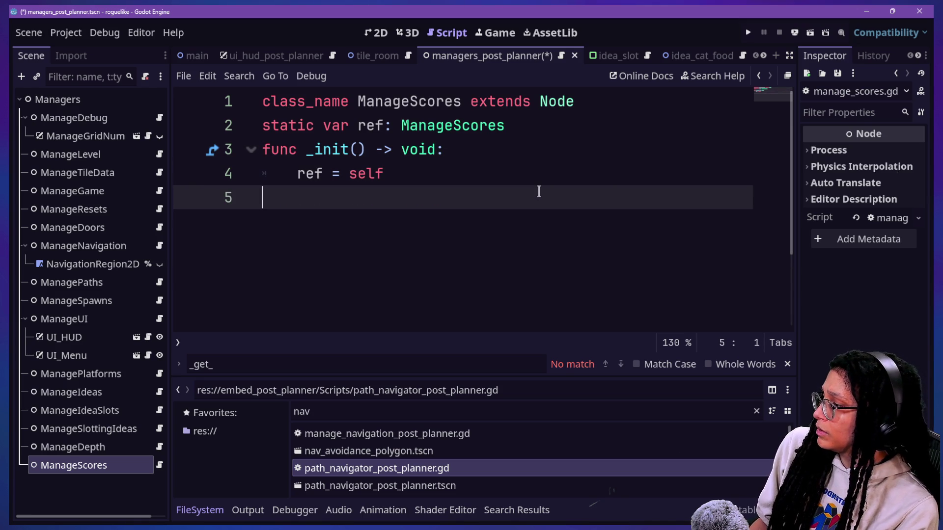
key(Return)
text(f)
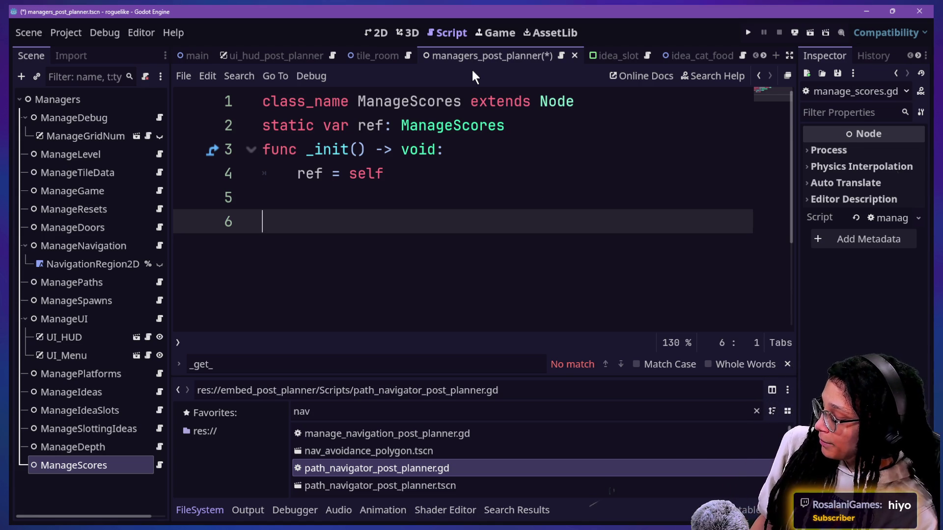
text(ar _)
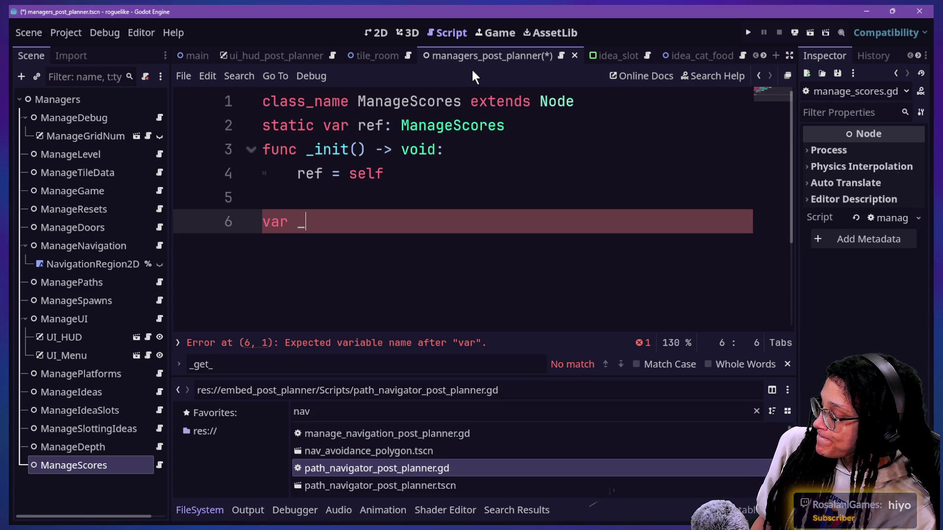
text(post_)
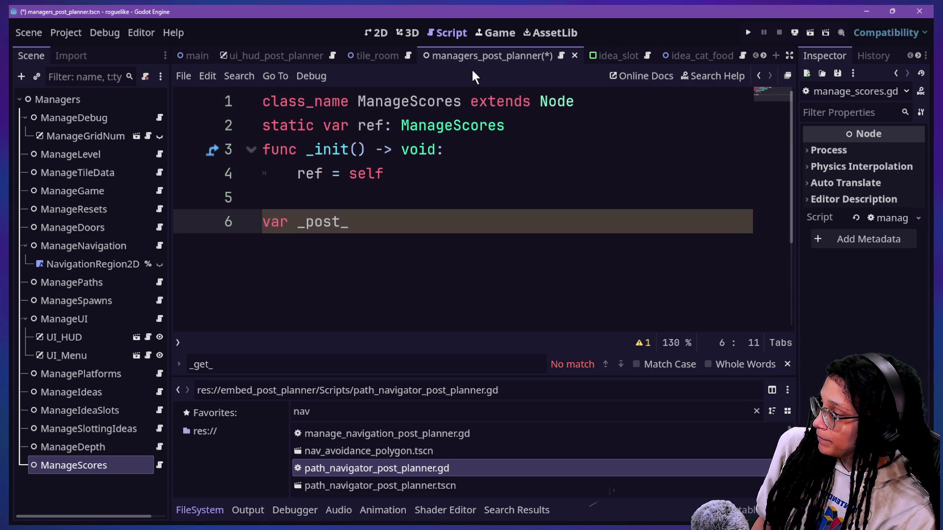
Step: Delete the half-typed 'var _finished_post_data: Dictionary[' line and save the scene
key(BackSpace)
key(BackSpace)
key(BackSpace)
key(BackSpace)
key(BackSpace)
text(fin)
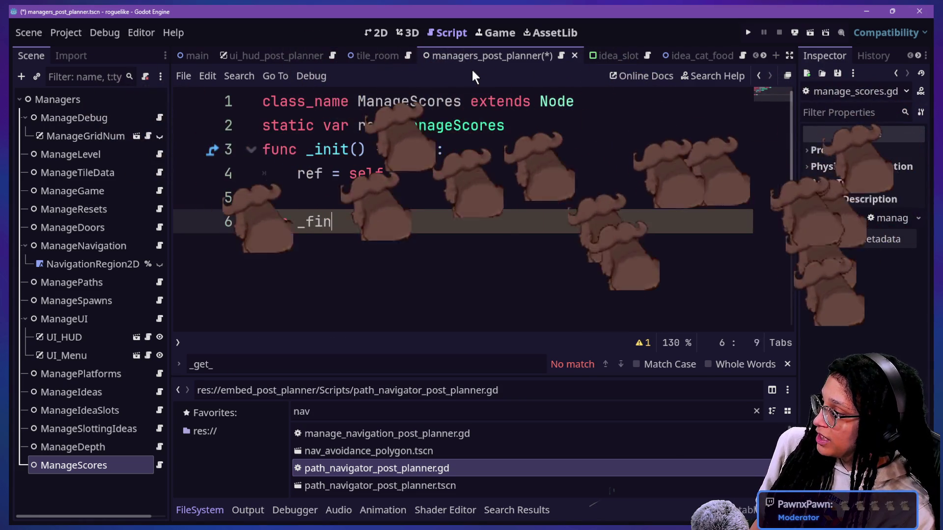
text(ished_post_data)
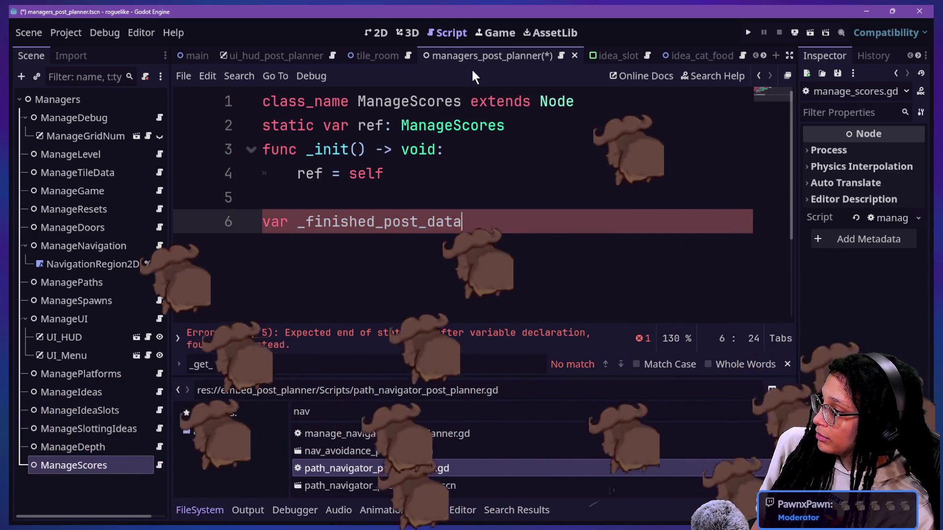
text(: Dictionar)
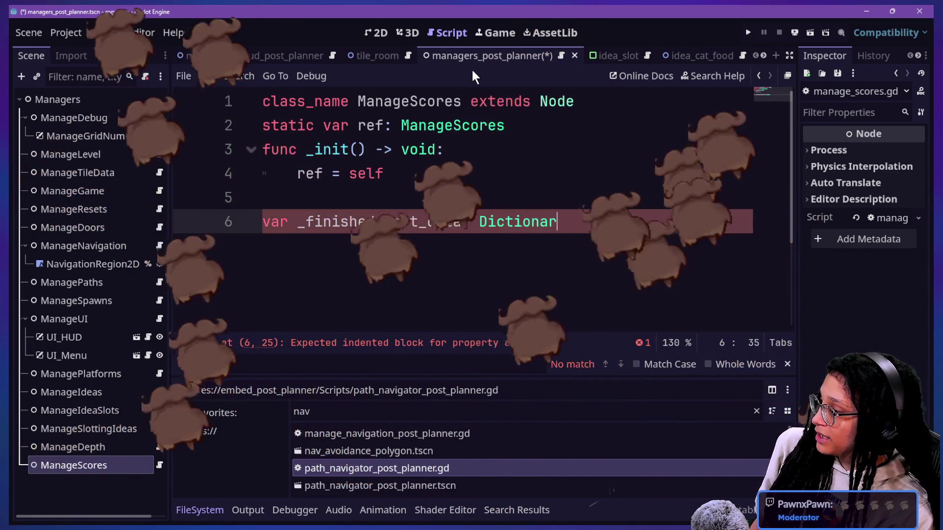
text(y[)
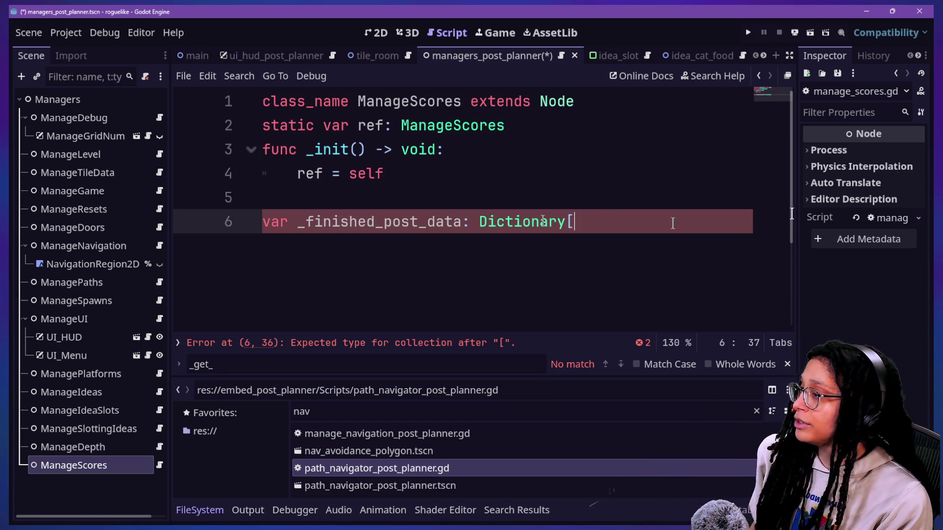
shift+click(650, 197)
key(BackSpace)
key(BackSpace)
key(ctrl+s)
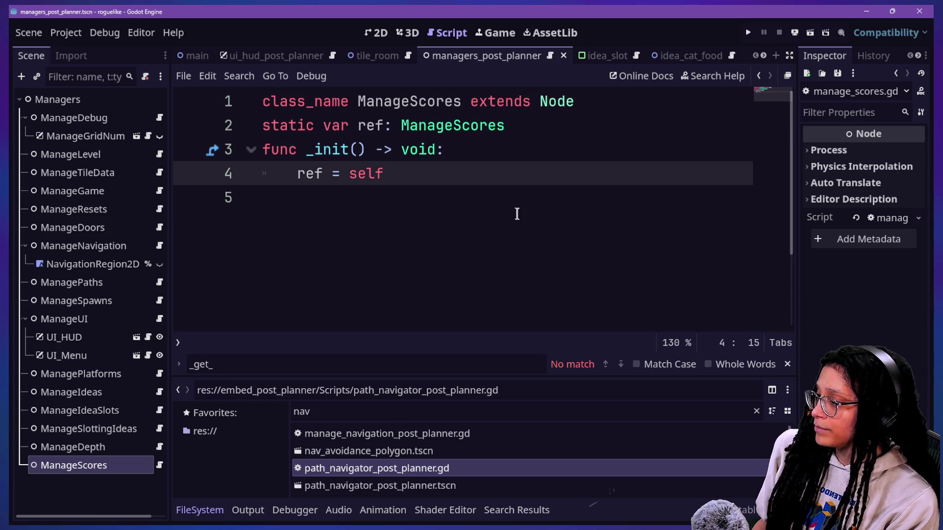
key(alt+shift+o)
Step: Open globals.gd, enlarge the code area, and start a line below EMBEDDED_GAMES
text(global)
key(Return)
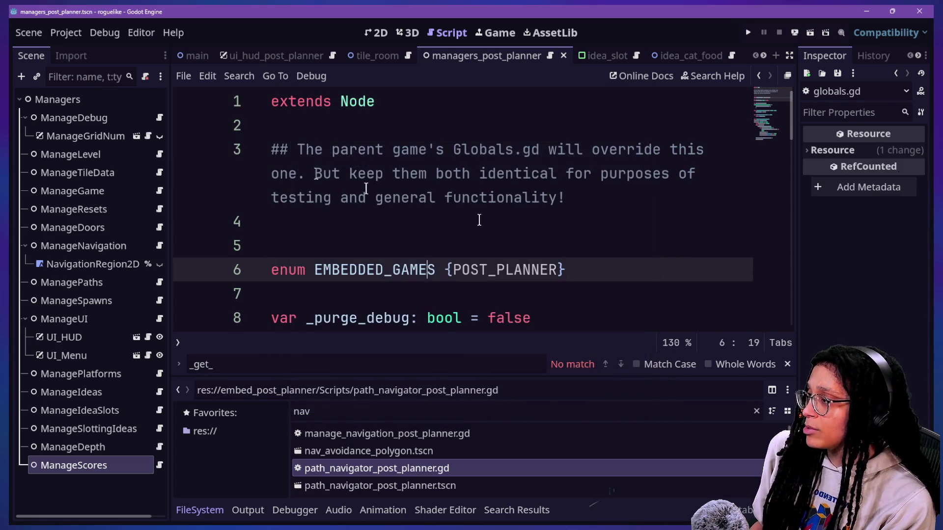
key(ctrl+j)
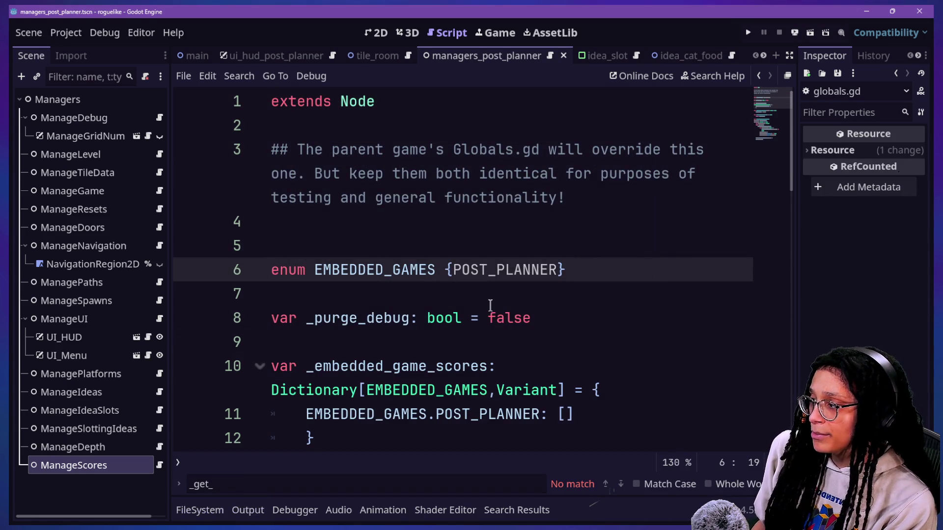
click(490, 302)
key(ctrl+z)
key(ctrl+z)
key(ctrl+z)
key(ctrl+z)
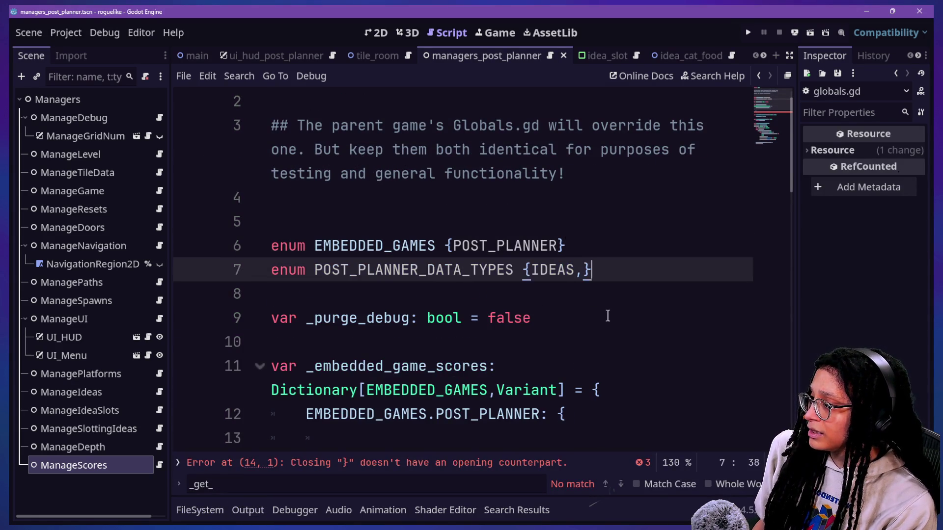
Step: Undo an accidental text move in the POST_PLANNER_DATA_TYPES enum name
scroll(608, 316, down, 1)
click(571, 189)
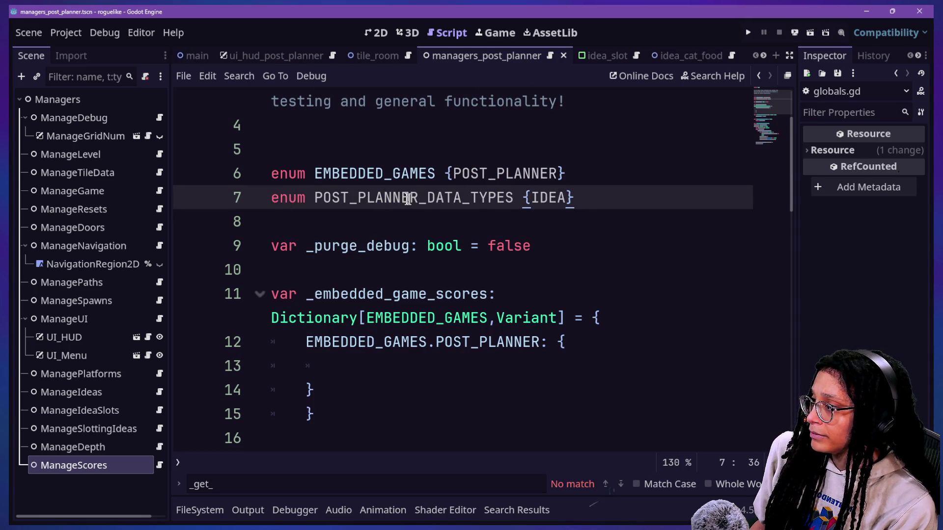
mouse_move(349, 196)
mouse_down()
mouse_move(701, 228)
mouse_move(661, 195)
mouse_up()
key(ctrl+z)
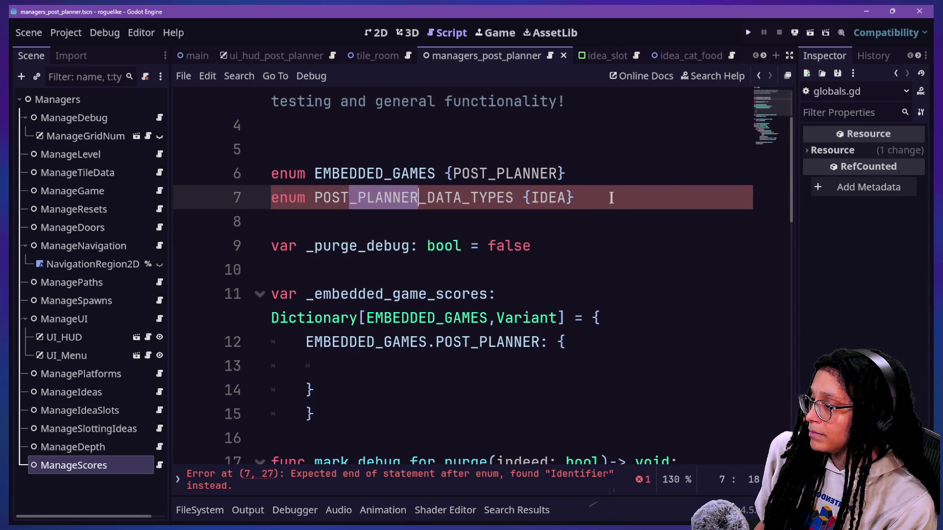
click(610, 196)
Step: Complete the first enum value as IDEA_IMAGE and begin a second entry
click(540, 197)
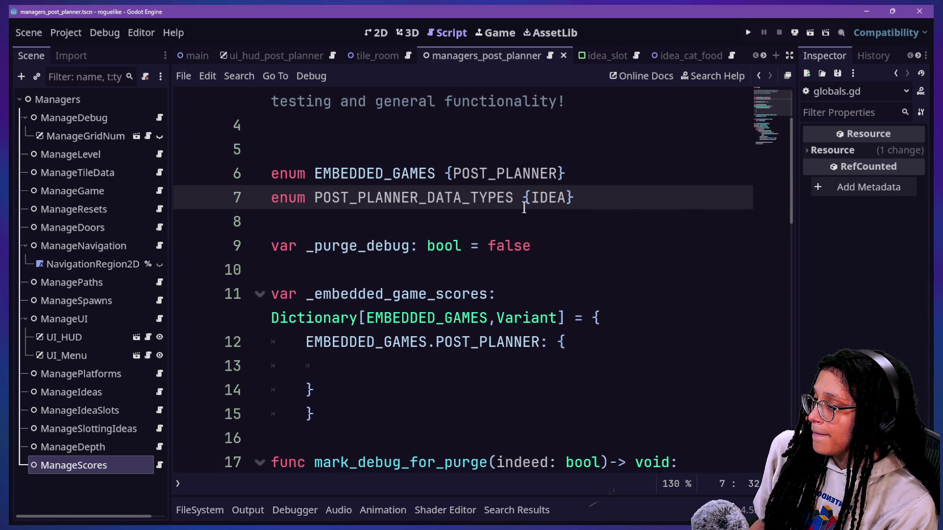
double_click(540, 200)
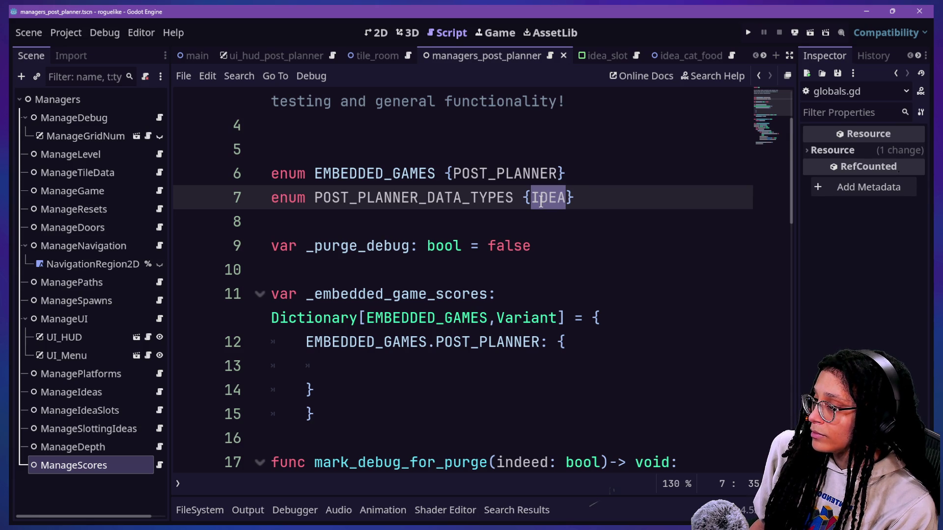
key(Right)
text(,)
key(BackSpace)
text(_IMAGE,)
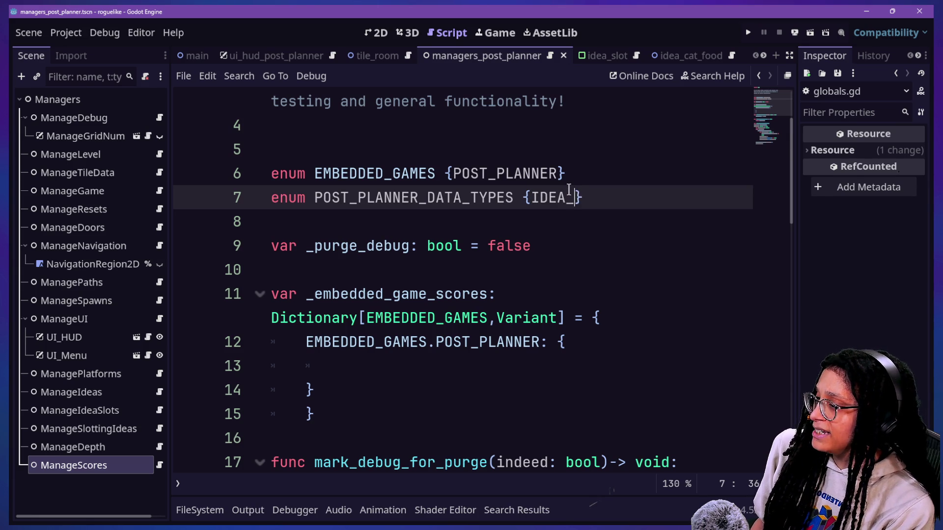
text(IEA)
Step: Put the enum values on their own indented line and add IDEA_TEXT
click(535, 197)
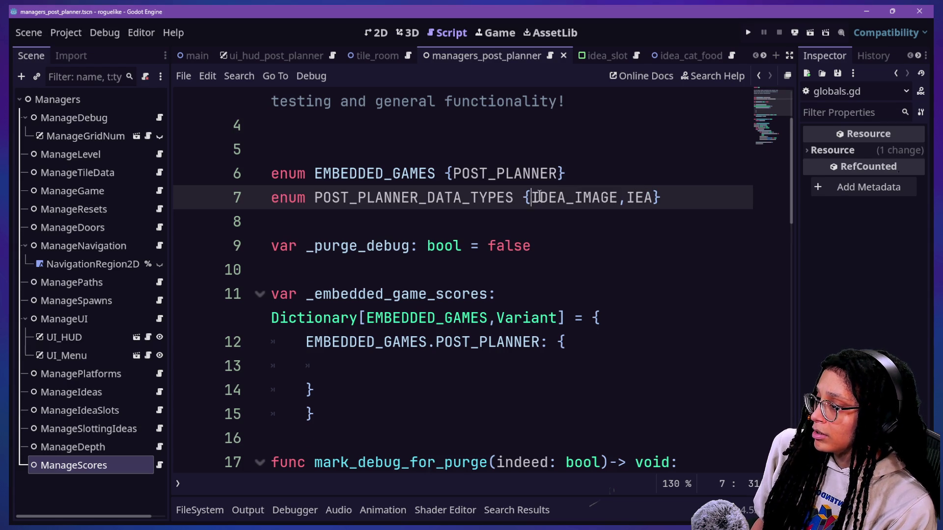
key(Return)
click(418, 222)
key(BackSpace)
text(DE)
key(Right)
text(_TEXT,)
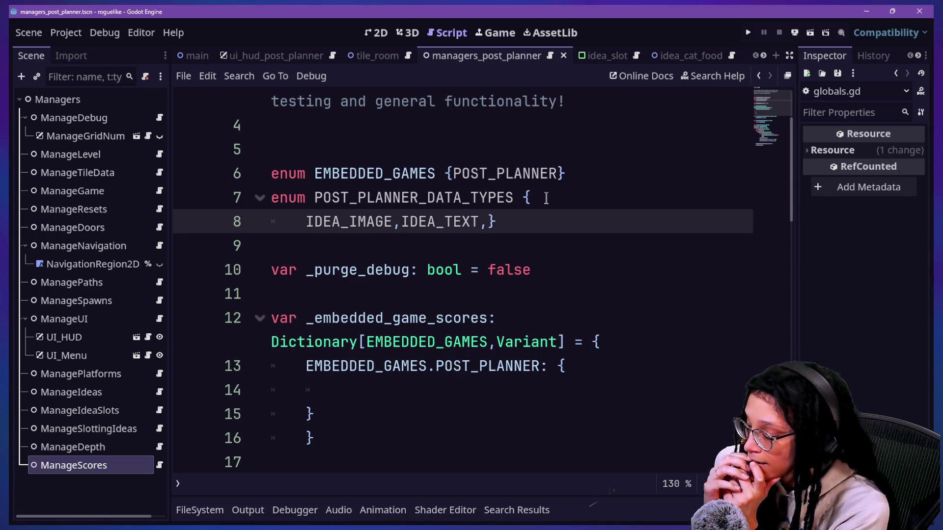
key(BackSpace)
key(BackSpace)
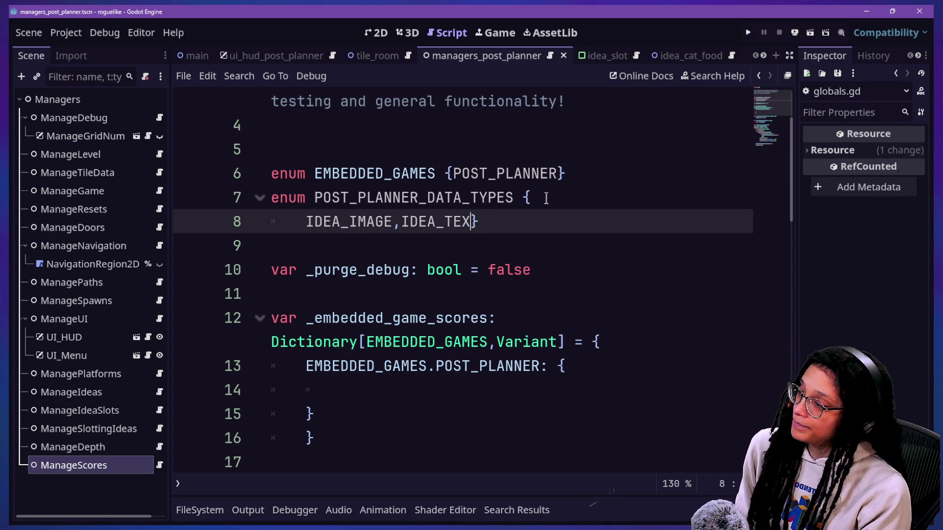
Step: Trim the data-types enum values and retype the brace as a multi-line block
key(BackSpace)
key(BackSpace)
key(BackSpace)
text(,IDEA)
key(BackSpace)
key(BackSpace)
key(BackSpace)
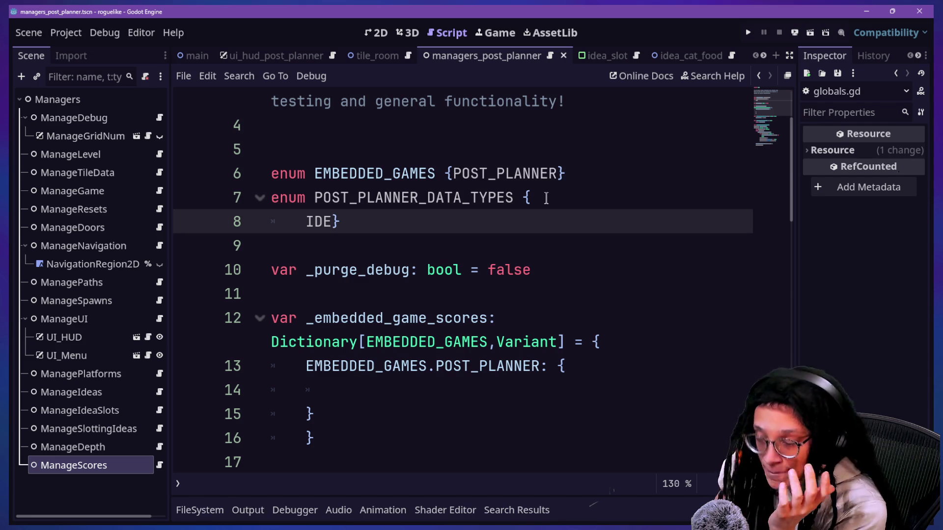
text(A)
key(BackSpace)
key(BackSpace)
key(BackSpace)
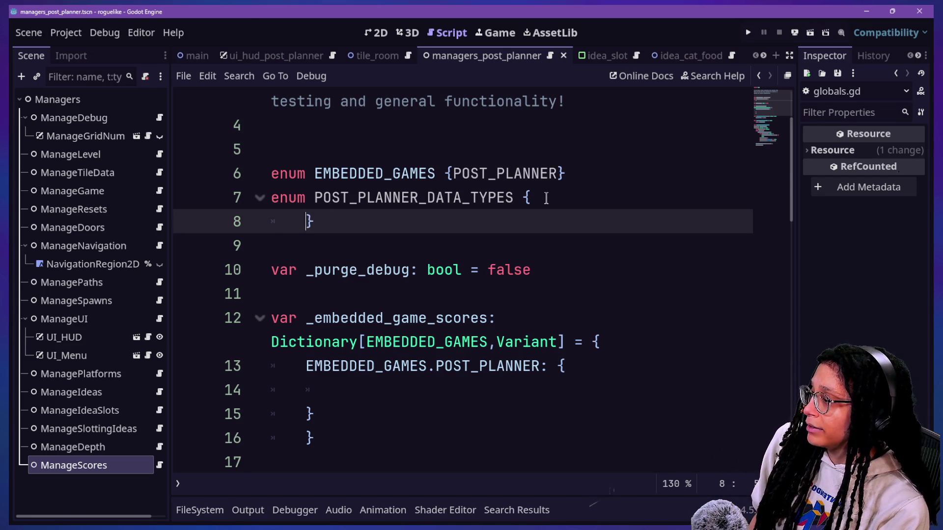
text({)
key(Return)
Step: Try IDEA_LIST and PLATFORM entries, cut back to IDEA_, and add a line after line 6
text(IDEA)
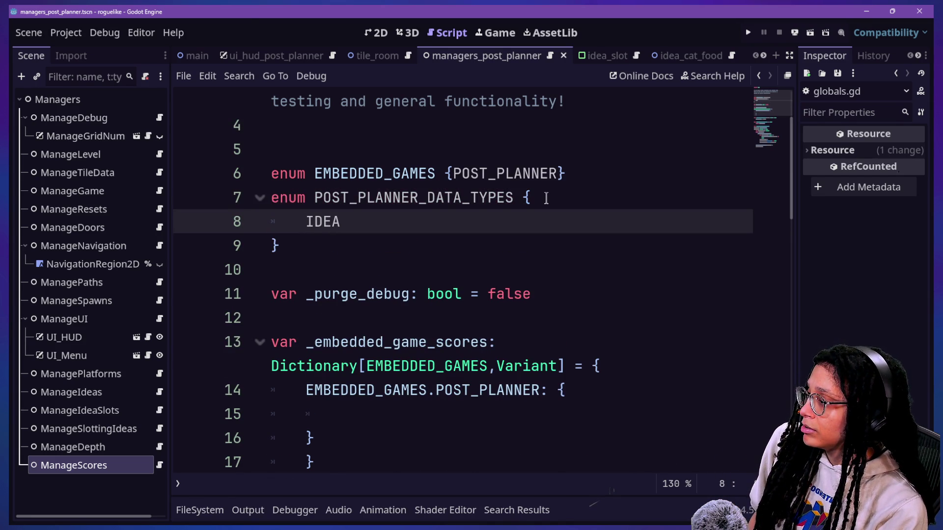
text(_LIST)
key(BackSpace)
key(BackSpace)
text(IST)
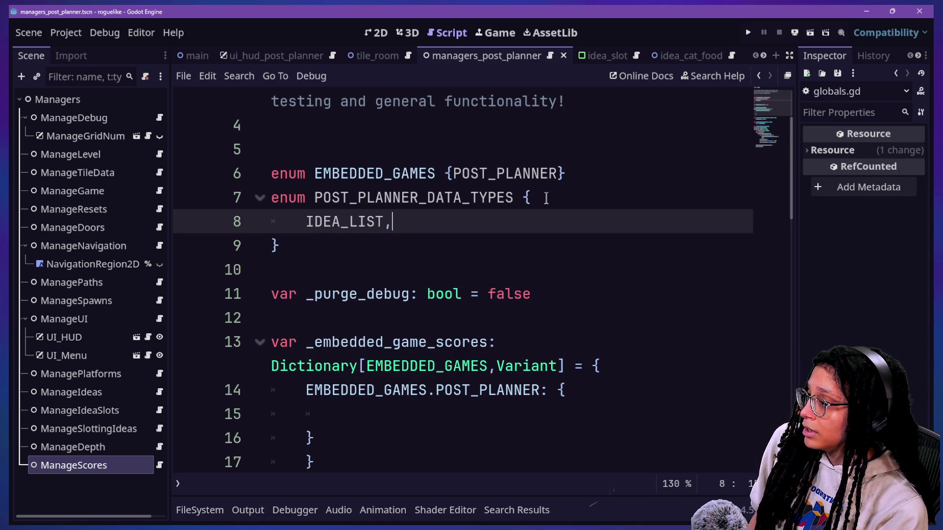
text(1)
key(BackSpace)
text(PLATFORM)
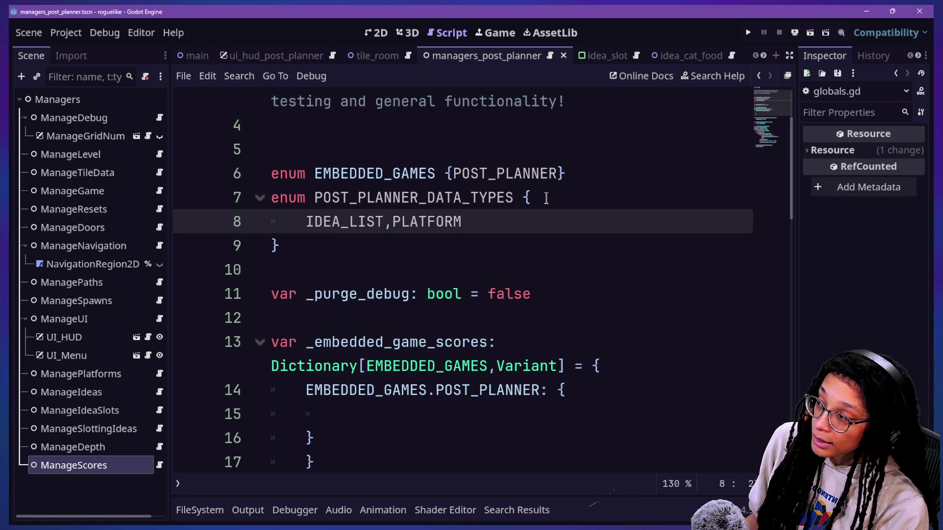
key(BackSpace)
key(BackSpace)
key(BackSpace)
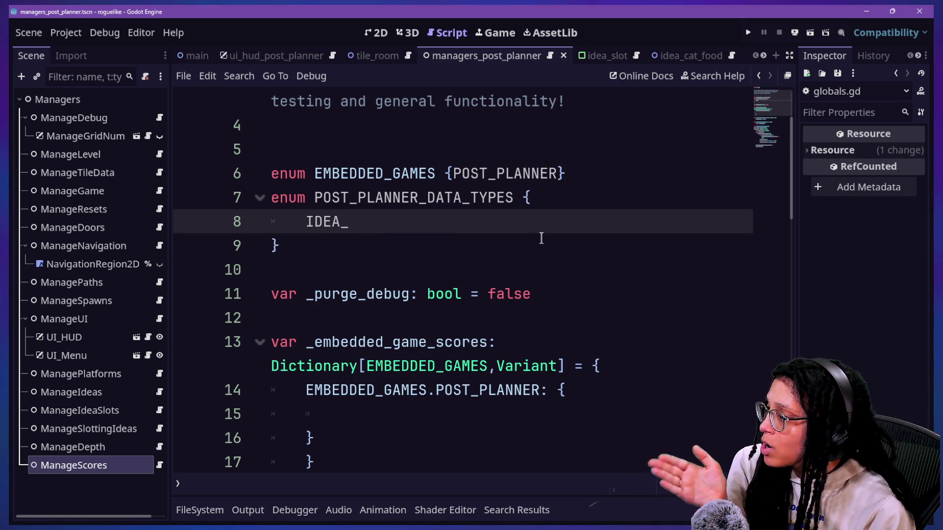
scroll(531, 236, up, 1)
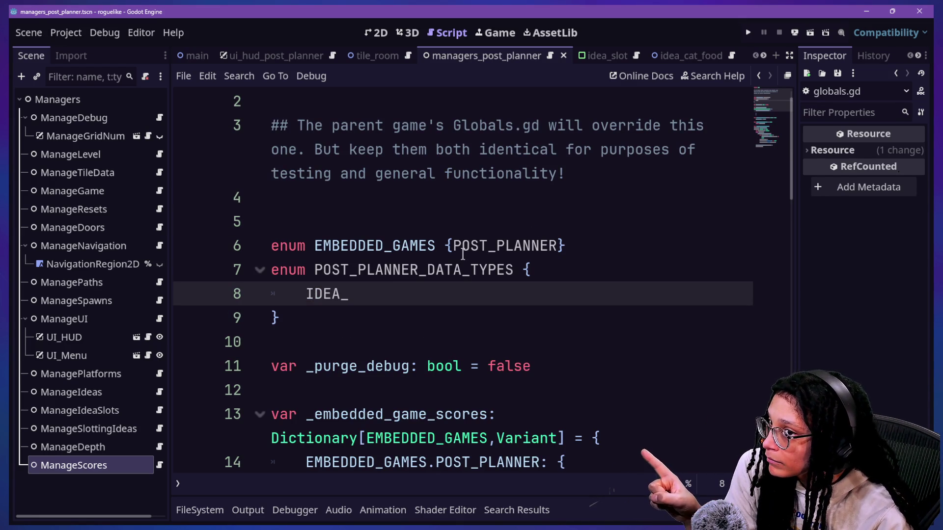
text(\)
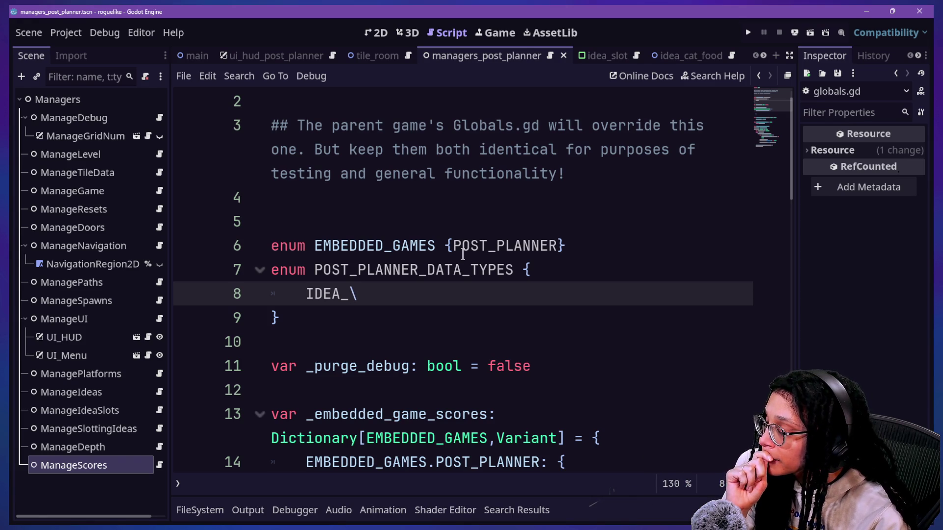
click(590, 250)
key(Return)
Step: Add a POST_PLANNER_PLATFORMS enum with MEWSKY, CATSTAGRAM, MEWTUBE and CUBSTACK on an indented line
text(enum POS)
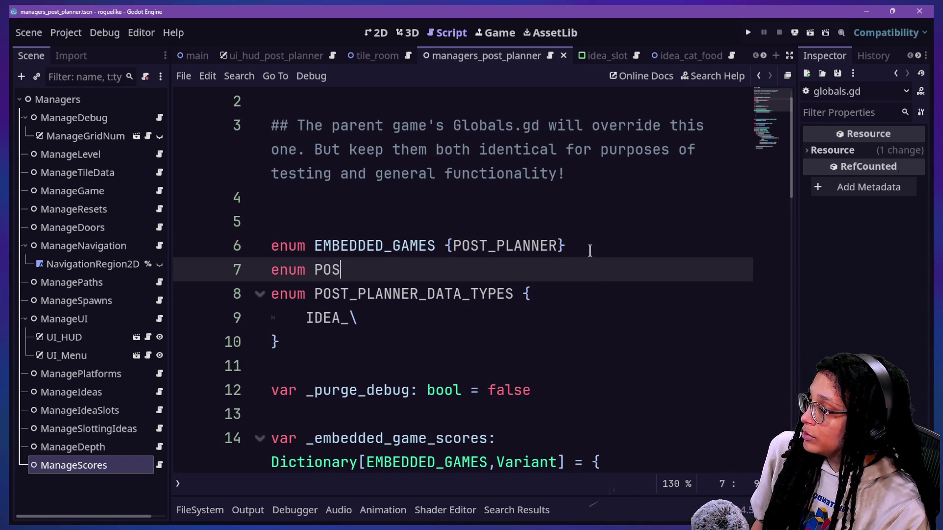
text(T_PLANNER_PLATFORM)
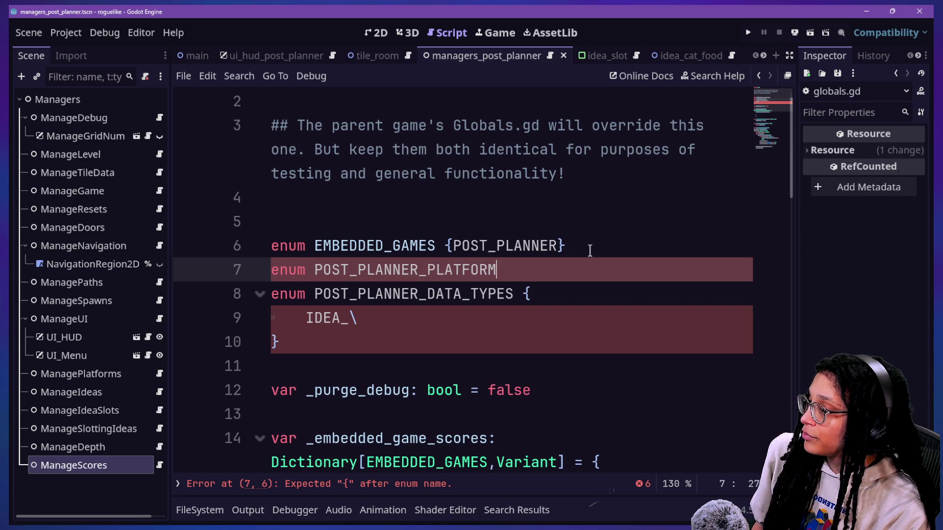
text(S {)
text(MEWSKY,M)
text(ENTU)
key(BackSpace)
key(BackSpace)
key(BackSpace)
key(BackSpace)
text(CATSTAGRAM,MEWSTUBE)
key(BackSpace)
key(BackSpace)
key(BackSpace)
text(TUBE,CUBSTACK})
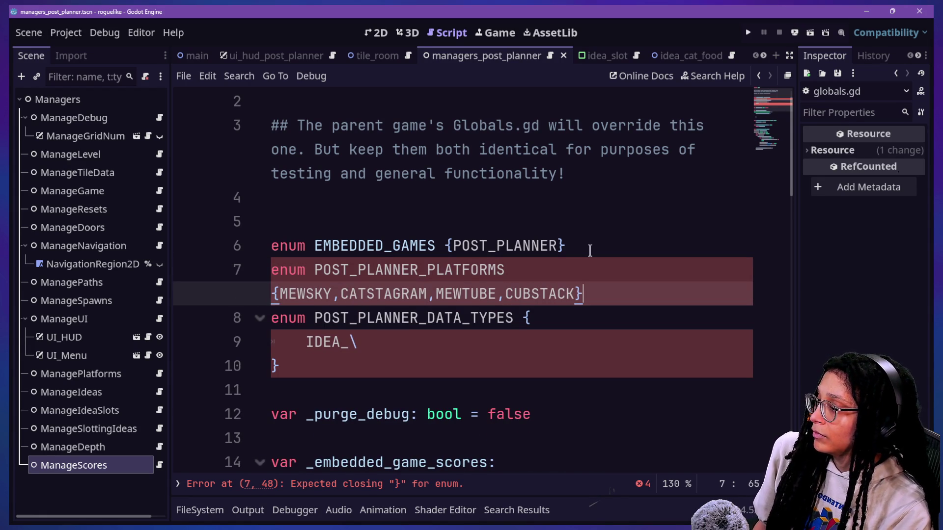
click(278, 294)
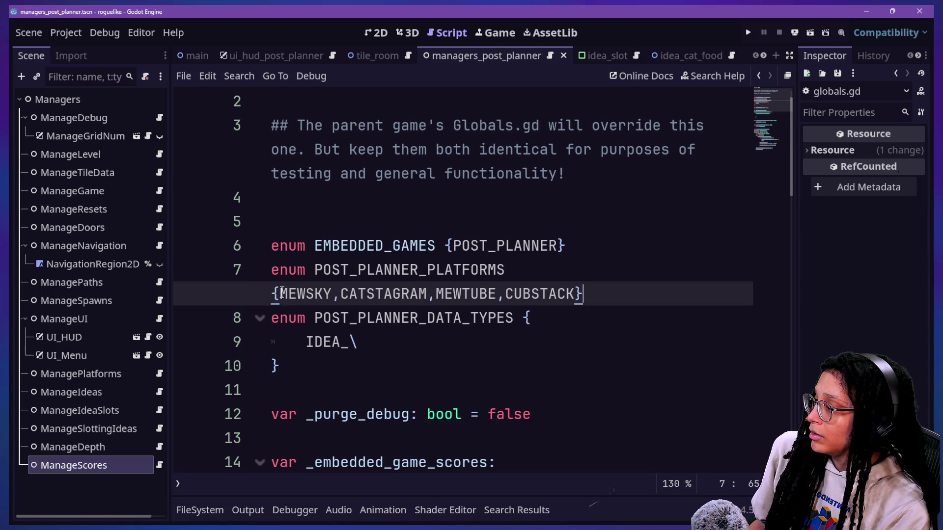
key(Return)
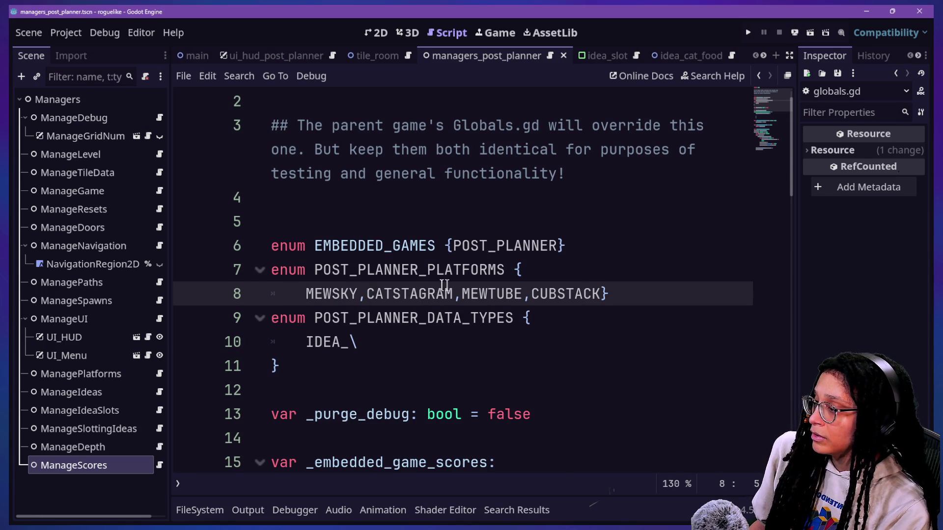
Step: Replace the IDEA_ entry in the data-types enum with POST_PLANNER_PLATFORMS.MEWSKY: null
key(Down)
key(Down)
key(Down)
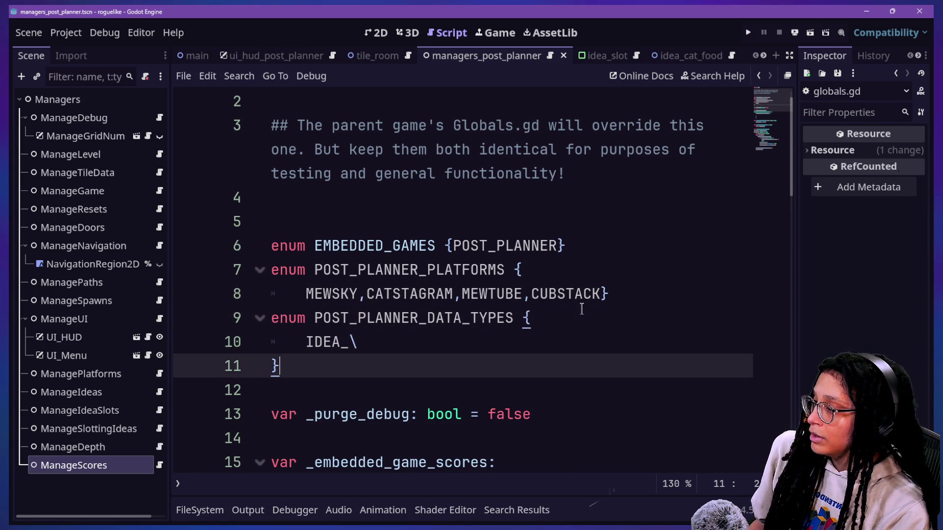
click(360, 343)
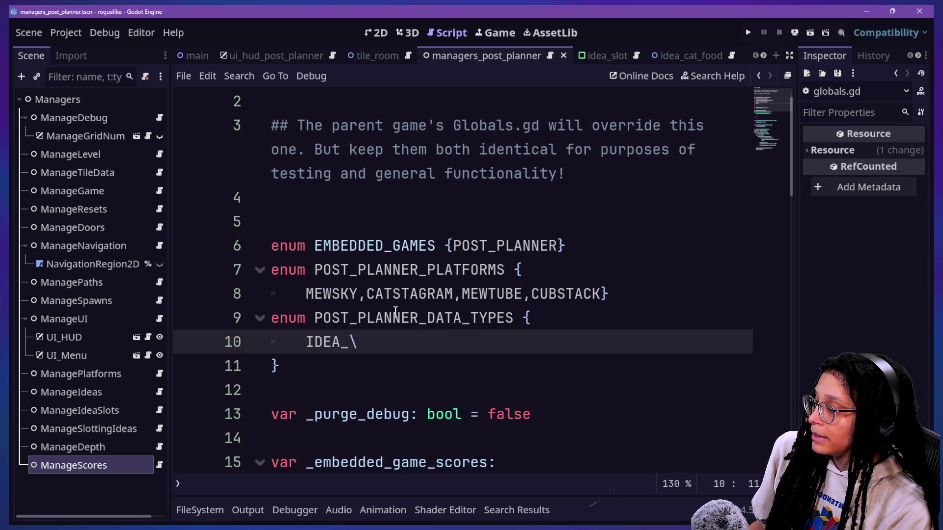
key(BackSpace)
key(BackSpace)
key(BackSpace)
text(MEWSKY)
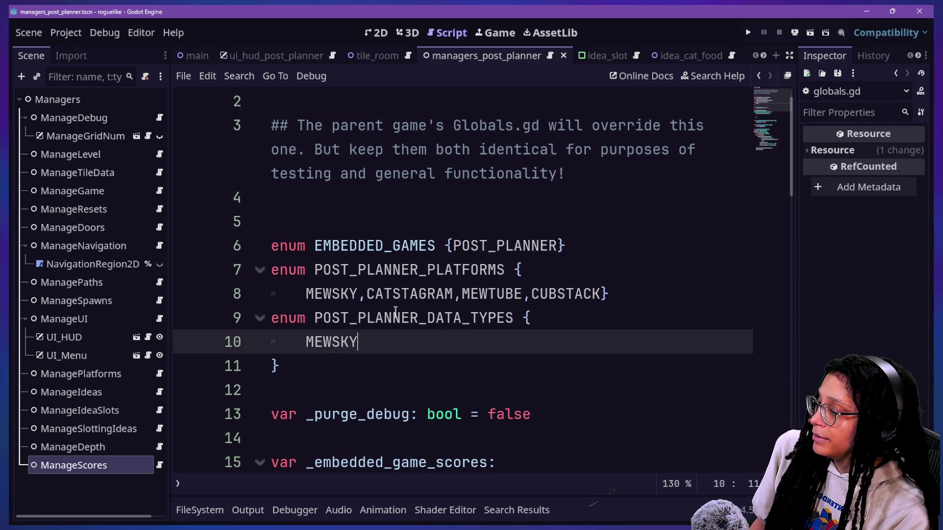
key(BackSpace)
key(BackSpace)
key(BackSpace)
text(POSTPL)
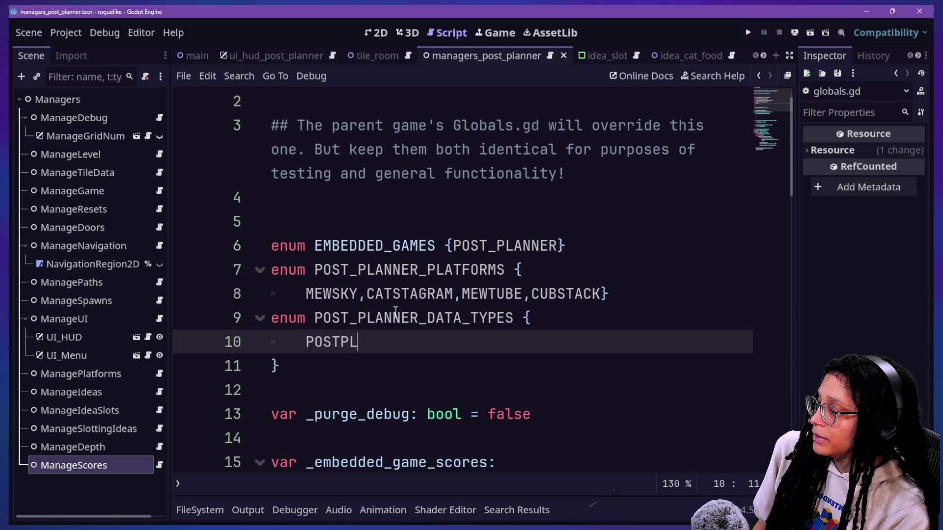
key(BackSpace)
key(BackSpace)
text(_P)
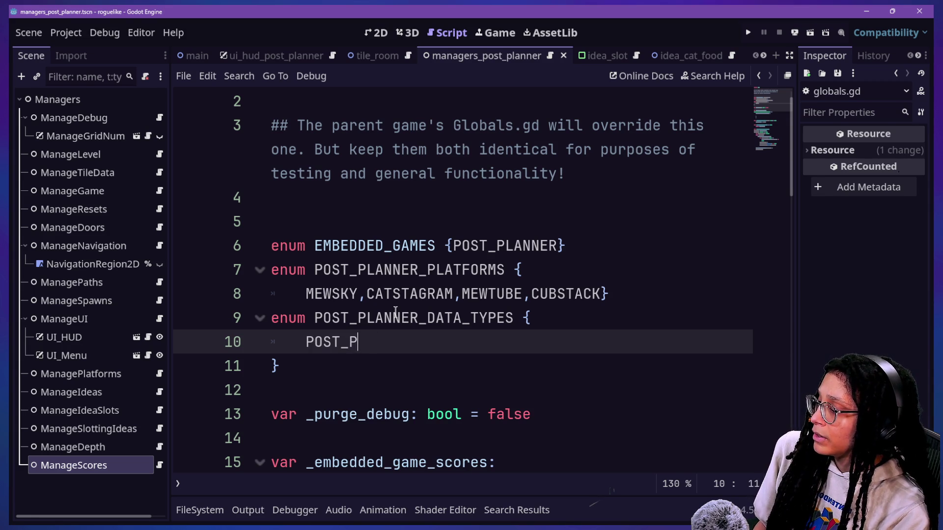
text(LANNER_PLATFORMS.MEW)
key(BackSpace)
key(BackSpace)
text(EWSKY:)
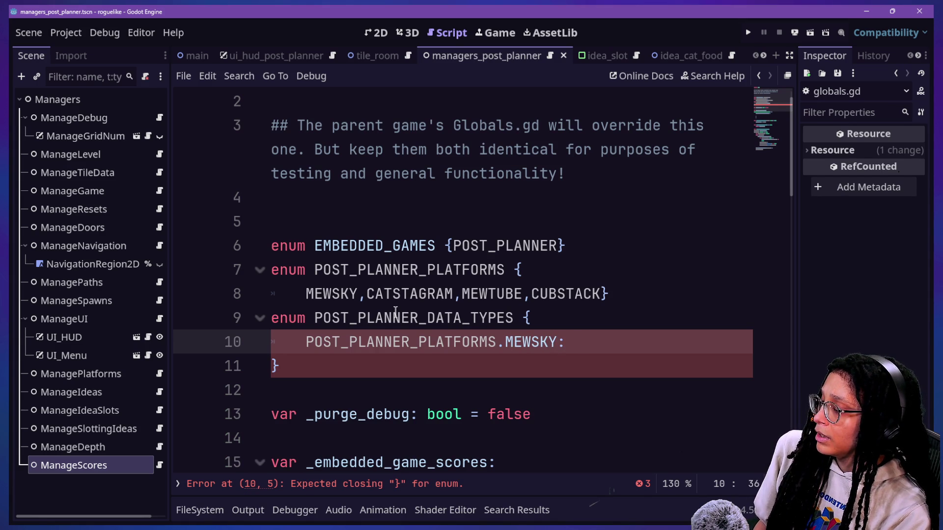